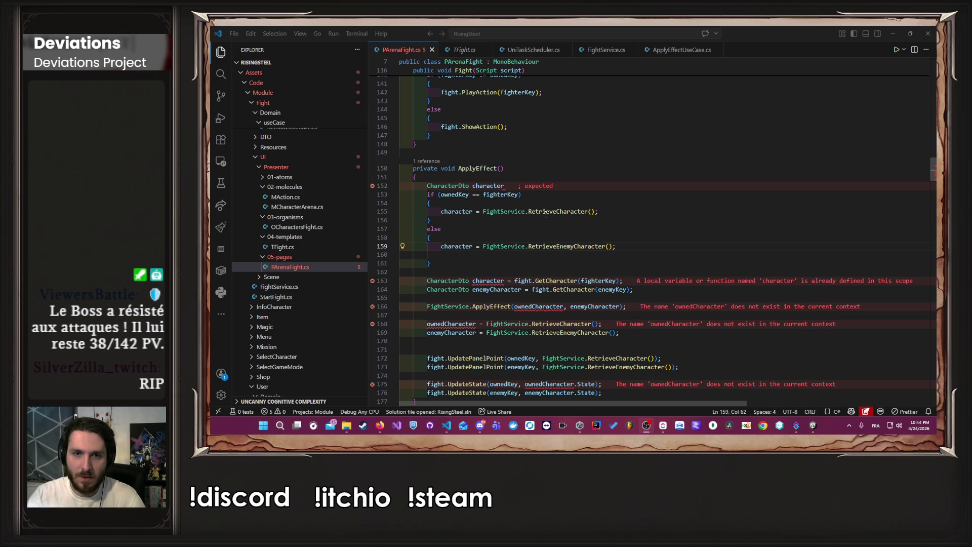
Step: Add the missing semicolon to `CharacterDto character` on line 152 and save PArenaFight.cs
{"action": "left_click", "coordinate": [520, 187]}
{"action": "type", "text": ";"}
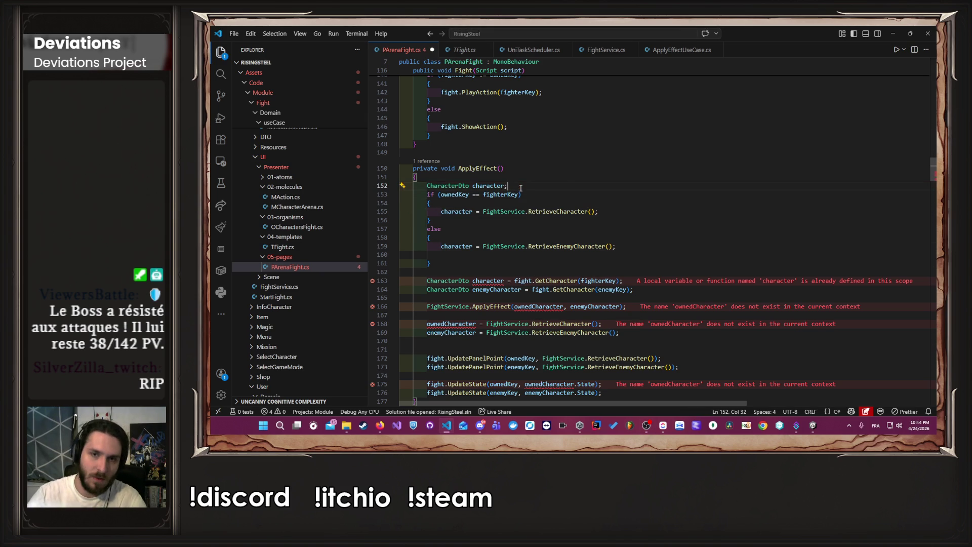
{"action": "key", "text": "ctrl+s"}
Step: Inspect RetrieveCharacter and the character variable, then select the duplicate declarations on lines 163–164
{"action": "left_click", "coordinate": [547, 211]}
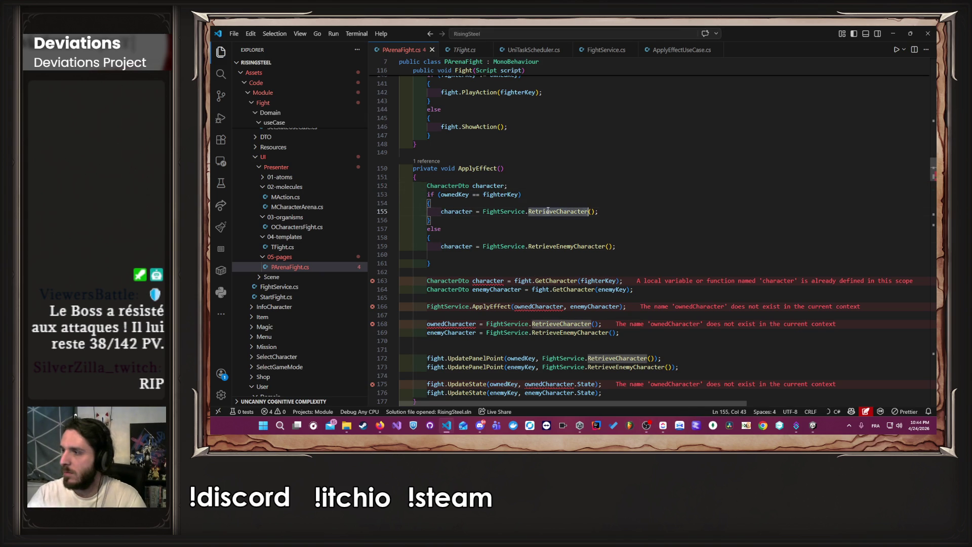
{"action": "double_click", "coordinate": [548, 211]}
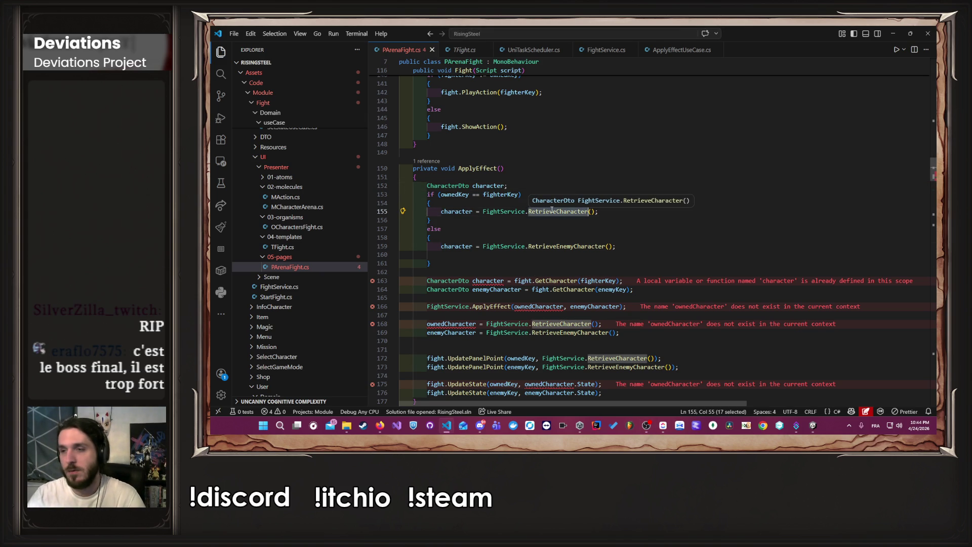
{"action": "double_click", "coordinate": [449, 212]}
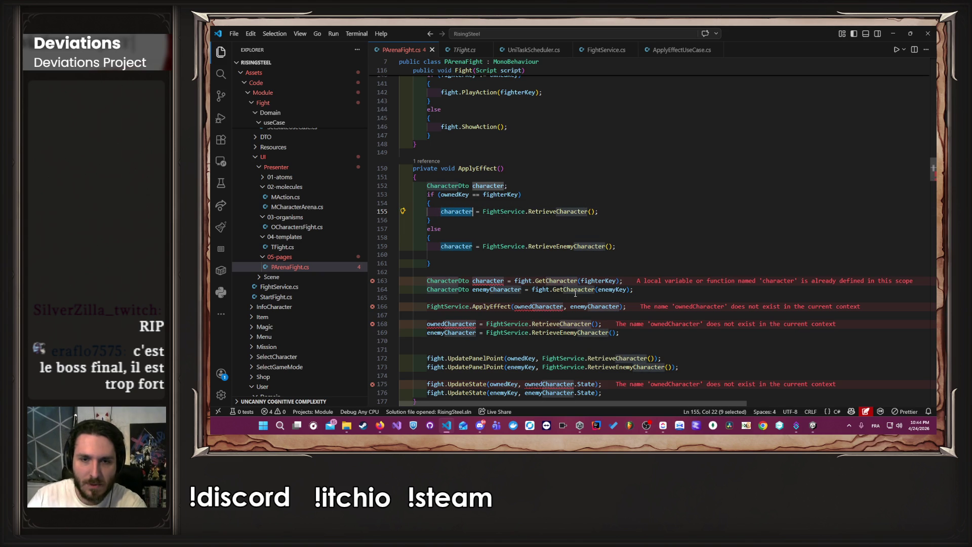
{"action": "left_click_drag", "start_coordinate": [639, 290], "coordinate": [608, 272]}
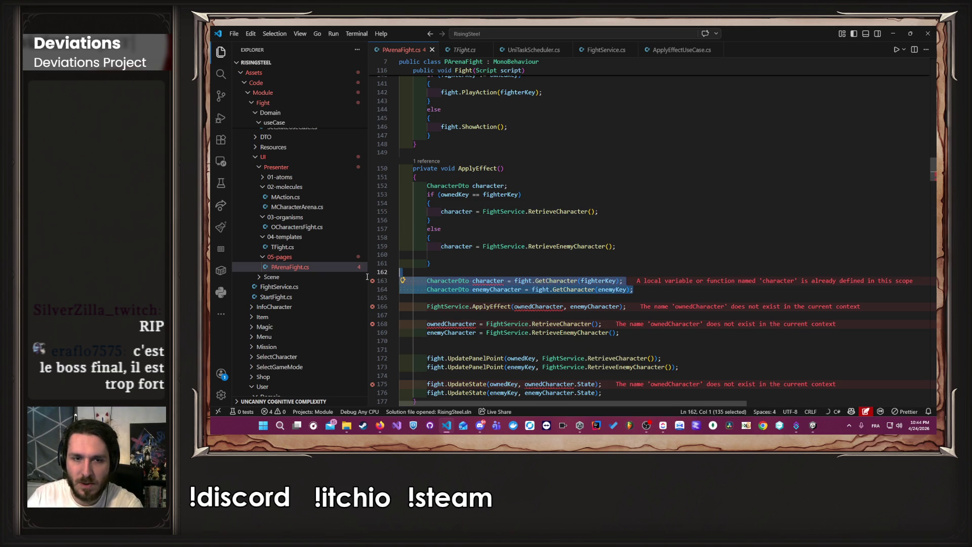
Step: Delete the duplicate declarations and change the call to `FightService.ApplyEffect(character)`
{"action": "key", "text": "BackSpace"}
{"action": "key", "text": "BackSpace"}
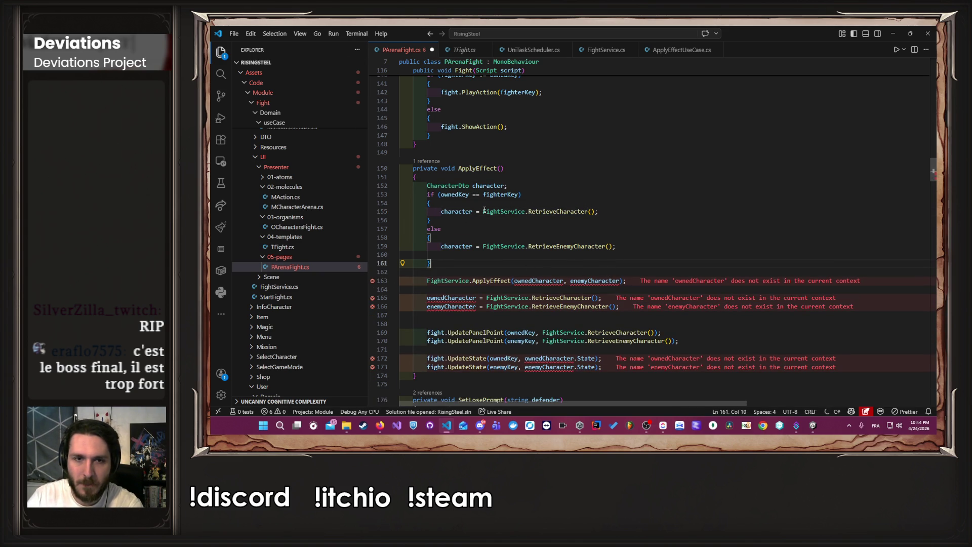
{"action": "left_click", "coordinate": [540, 280]}
{"action": "double_click", "coordinate": [540, 281]}
{"action": "type", "text": "character"}
{"action": "key", "text": "Right"}
{"action": "key", "text": "ctrl+shift+Right"}
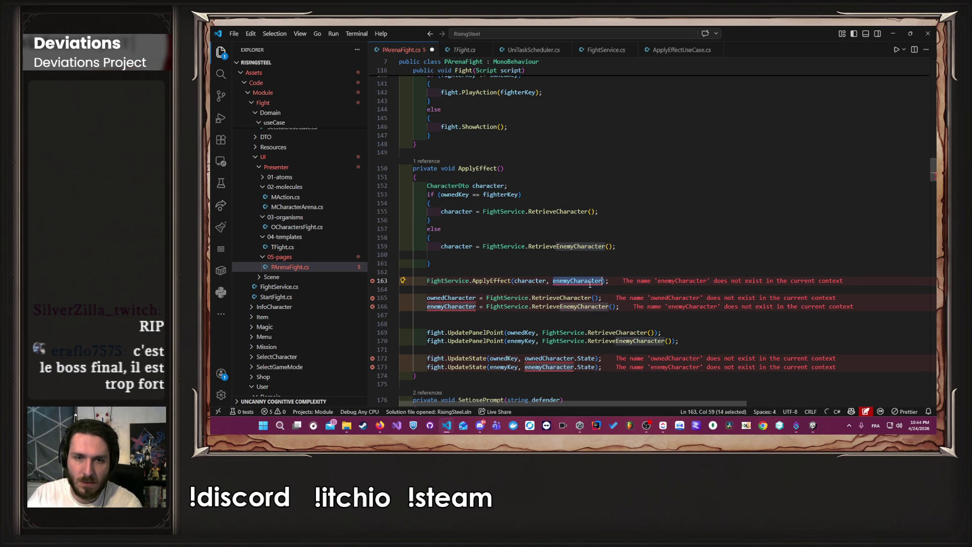
{"action": "key", "text": "BackSpace"}
{"action": "key", "text": "BackSpace"}
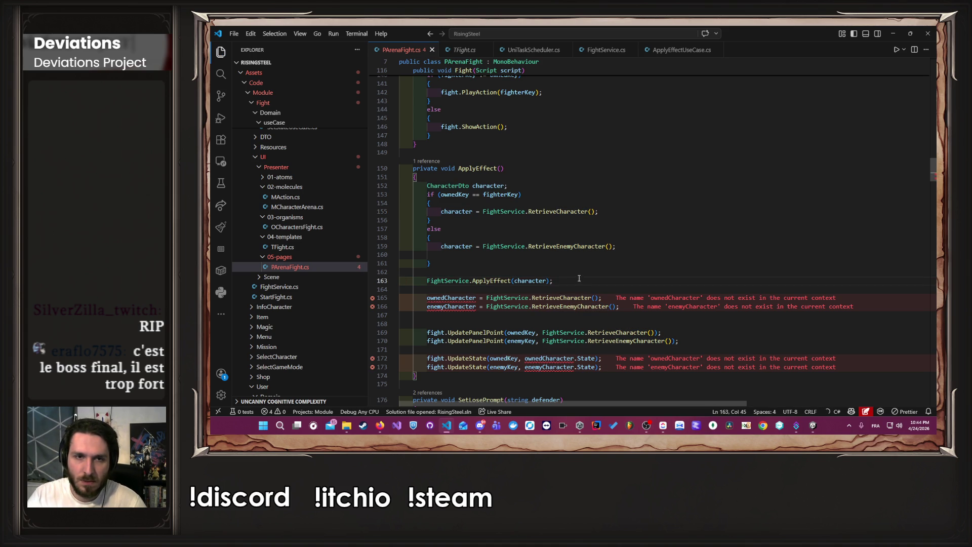
Step: Copy the if/else block, paste it below the ApplyEffect call, and save
{"action": "left_click", "coordinate": [516, 265]}
{"action": "key", "text": "shift+Up"}
{"action": "key", "text": "shift+Up"}
{"action": "key", "text": "shift+Up"}
{"action": "key", "text": "shift+Home"}
{"action": "key", "text": "shift+Home"}
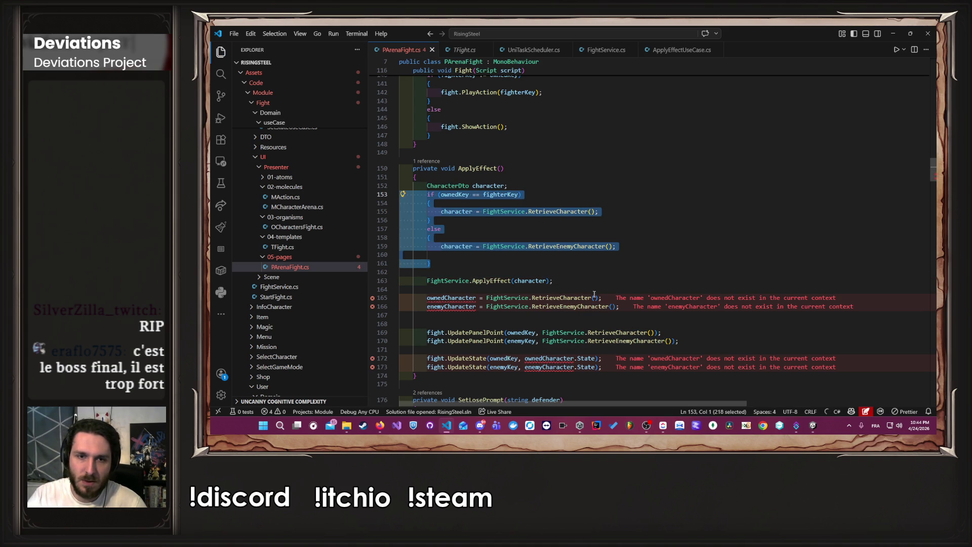
{"action": "key", "text": "ctrl+c"}
{"action": "left_click", "coordinate": [593, 284]}
{"action": "key", "text": "Return"}
{"action": "key", "text": "Return"}
{"action": "key", "text": "ctrl+v"}
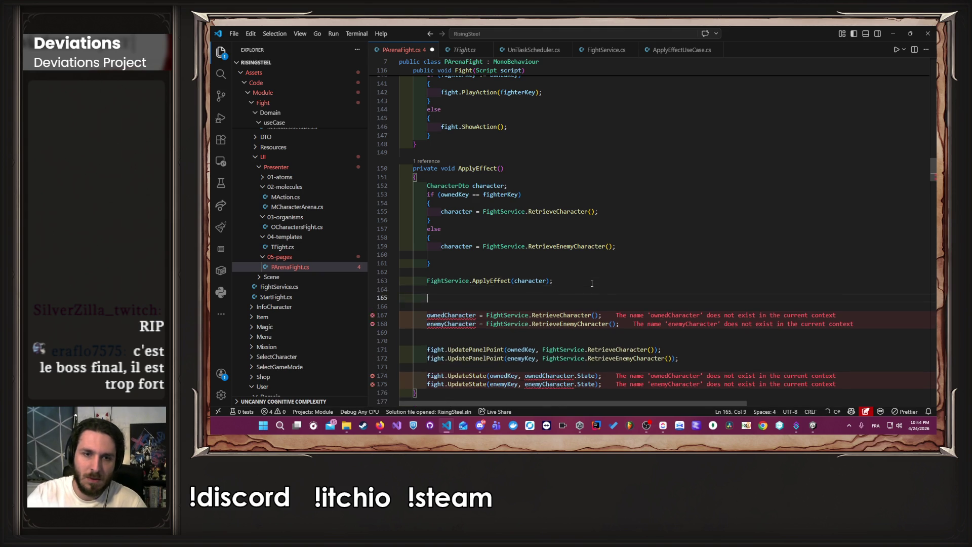
{"action": "key", "text": "ctrl+s"}
Step: Delete the old ownedCharacter and enemyCharacter assignment lines
{"action": "scroll", "coordinate": [593, 284], "scroll_direction": "down", "scroll_amount": 2}
{"action": "left_click", "coordinate": [630, 331], "text": "shift"}
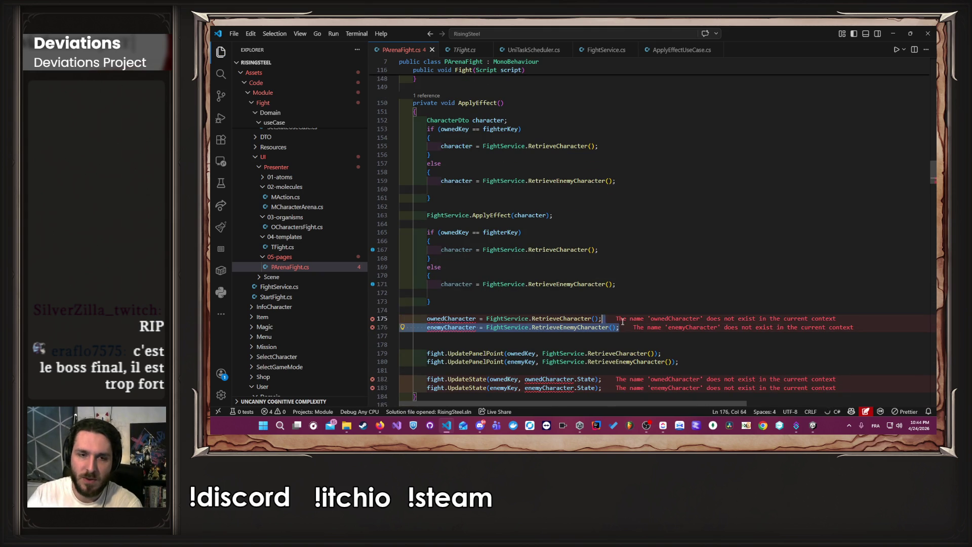
{"action": "key", "text": "Delete"}
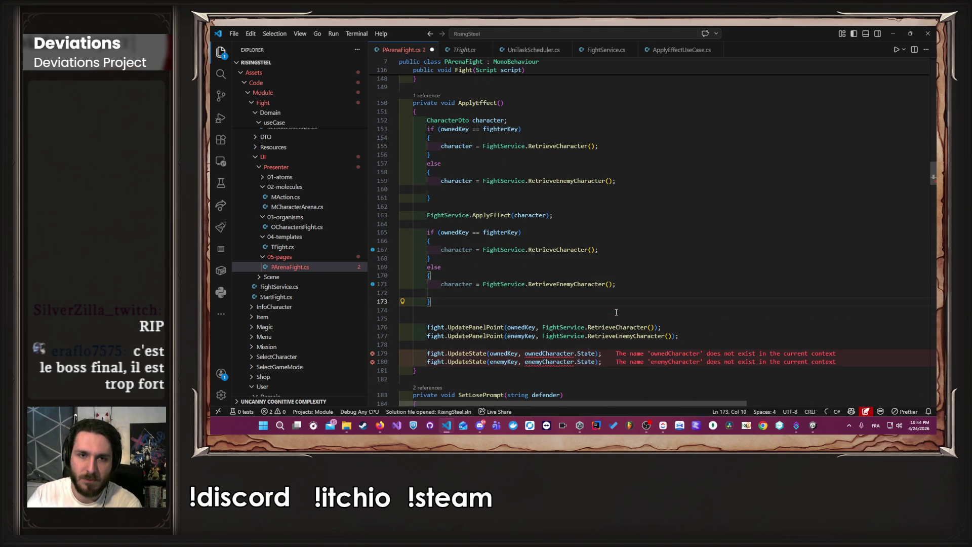
Step: Save, remove the extra blank line, and dismiss the suggested edit
{"action": "key", "text": "ctrl+s"}
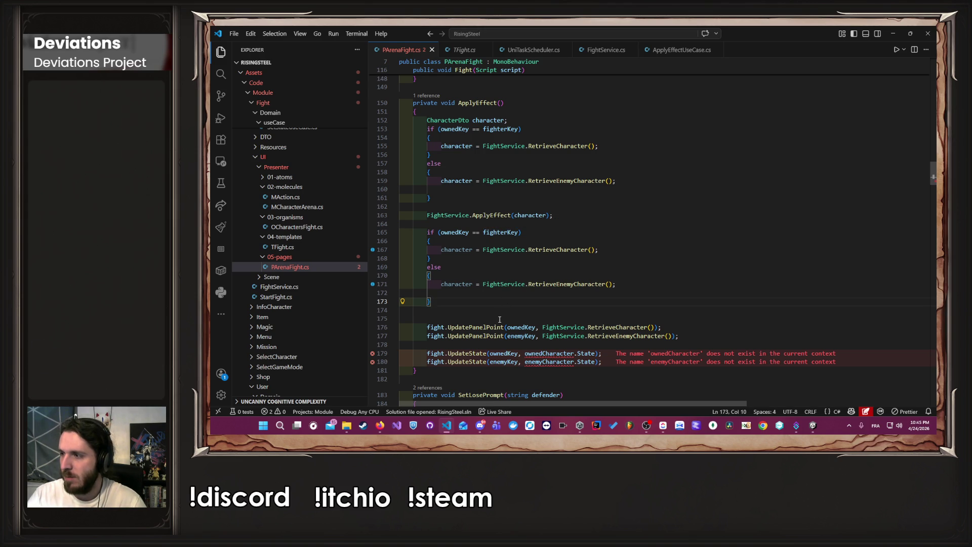
{"action": "left_click", "coordinate": [500, 319]}
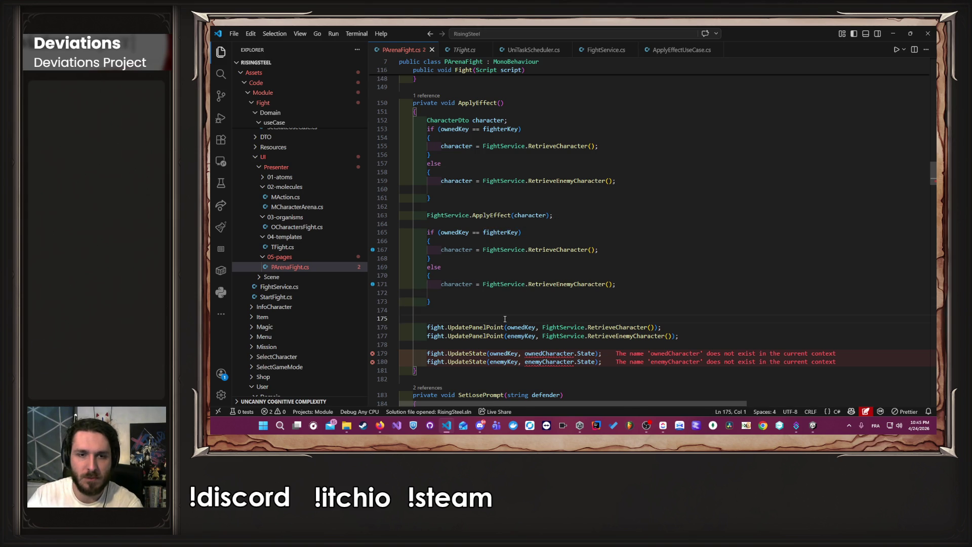
{"action": "key", "text": "BackSpace"}
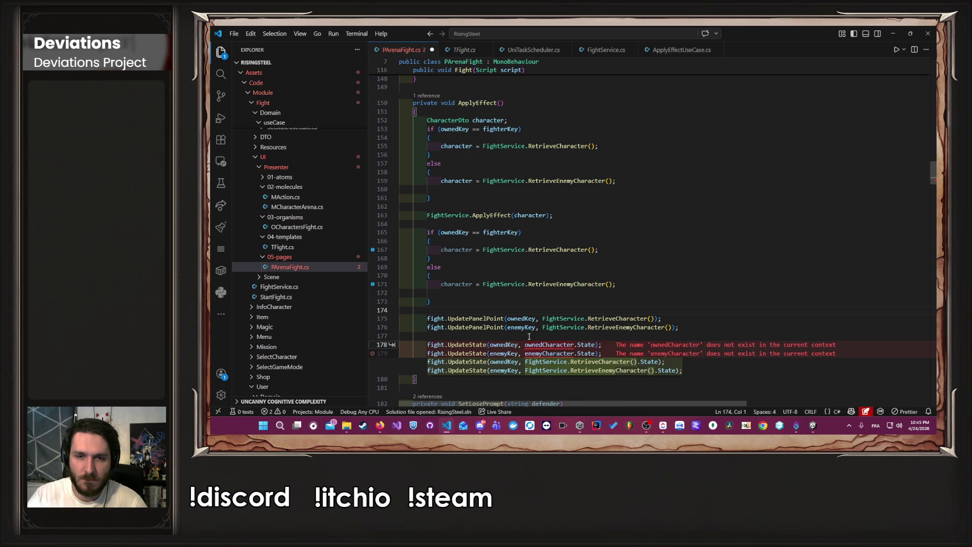
{"action": "key", "text": "Escape"}
Step: Change UpdateState to use character.State, delete the enemyCharacter UpdateState line, and save
{"action": "double_click", "coordinate": [456, 249]}
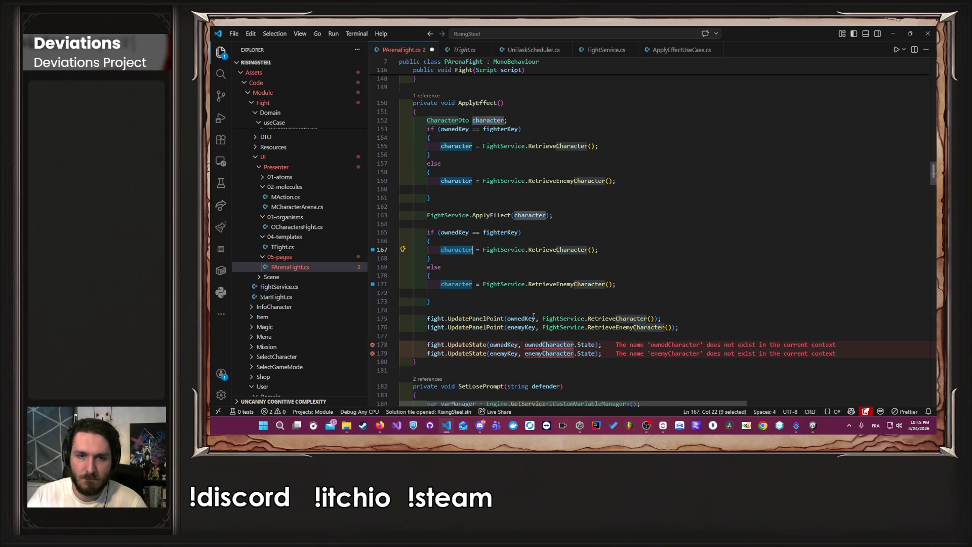
{"action": "double_click", "coordinate": [551, 345]}
{"action": "key", "text": "ctrl+v"}
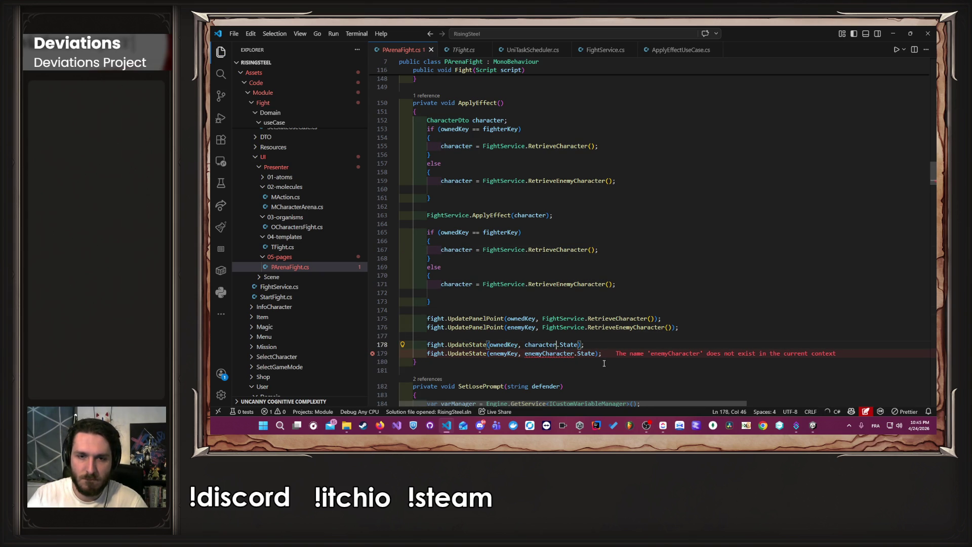
{"action": "left_click_drag", "start_coordinate": [604, 354], "coordinate": [610, 349]}
{"action": "key", "text": "BackSpace"}
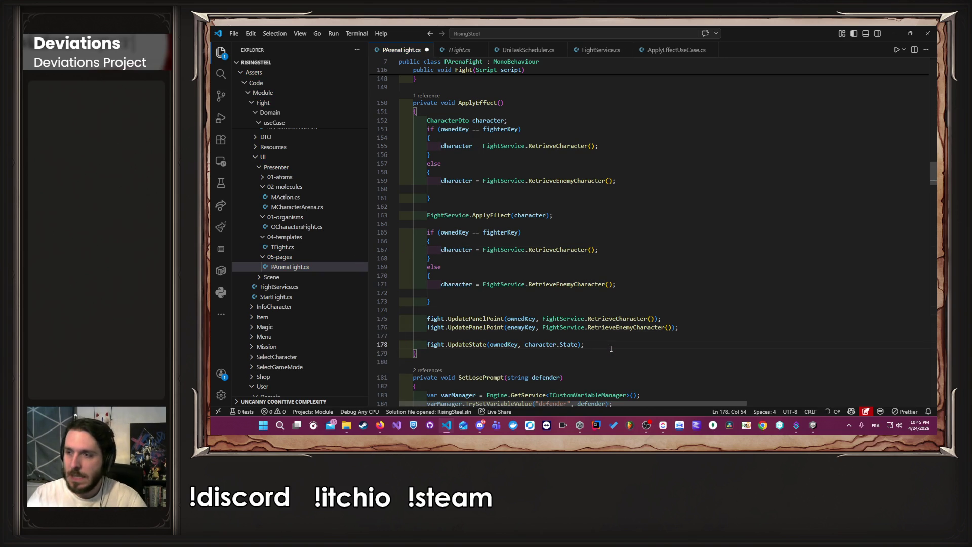
{"action": "key", "text": "ctrl+s"}
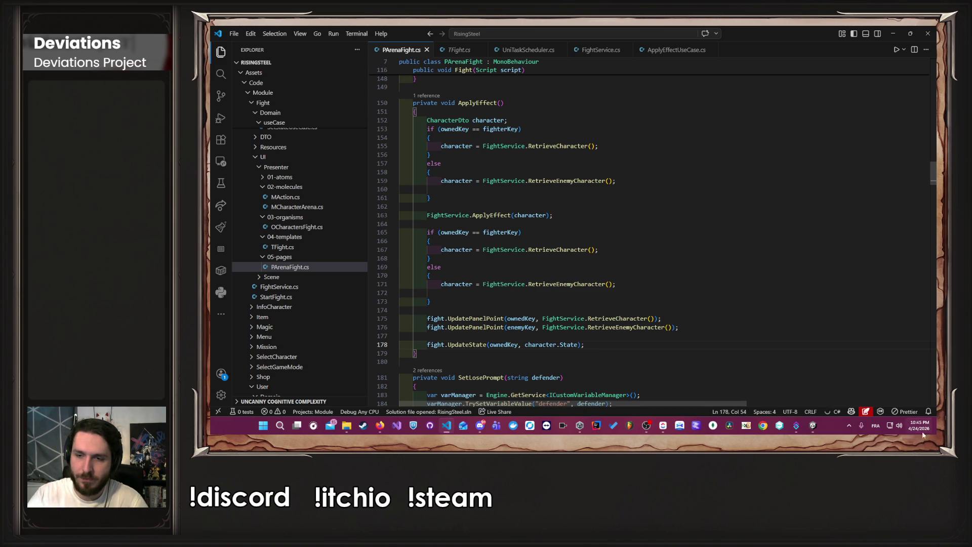
Step: Switch to Unity and enter Play mode, reaching the Rise of the Insurged main menu
{"action": "left_click", "coordinate": [813, 425]}
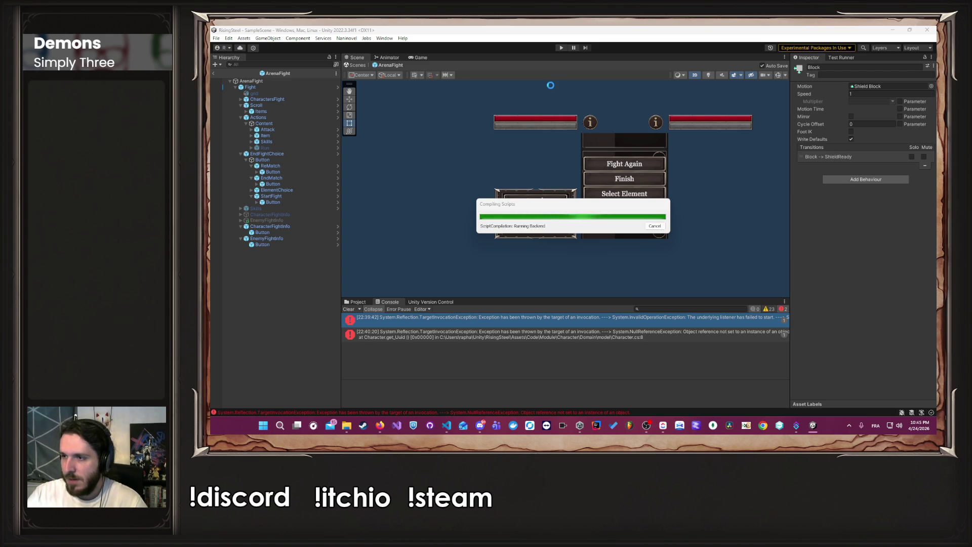
{"action": "left_click", "coordinate": [561, 47]}
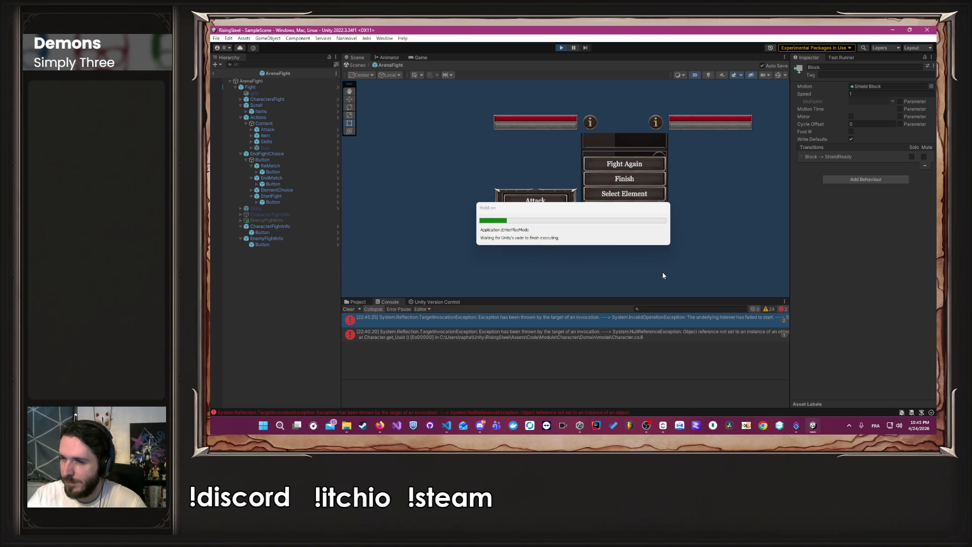
Step: Clear the console, continue the saved game, and start the Arena mission fight
{"action": "left_click", "coordinate": [350, 311]}
{"action": "left_click", "coordinate": [589, 153]}
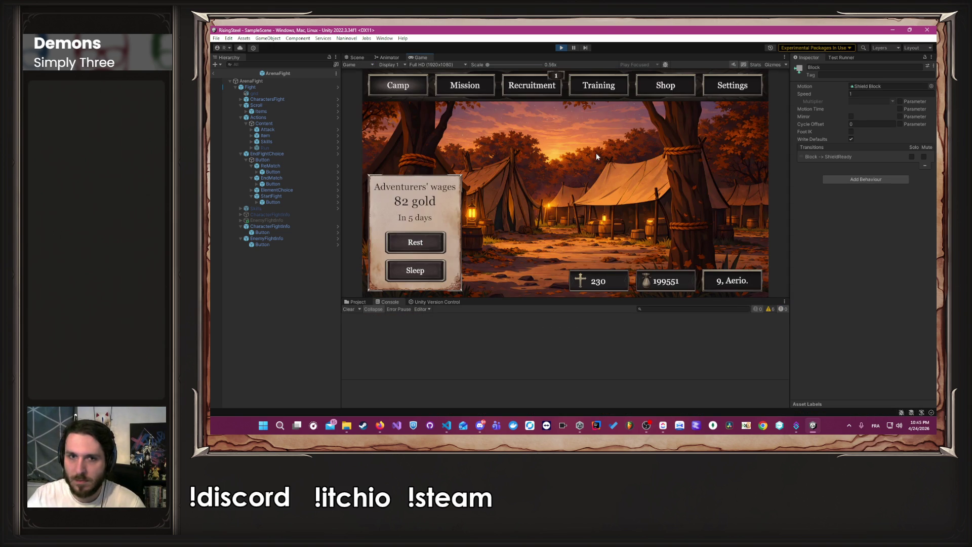
{"action": "left_click", "coordinate": [476, 90]}
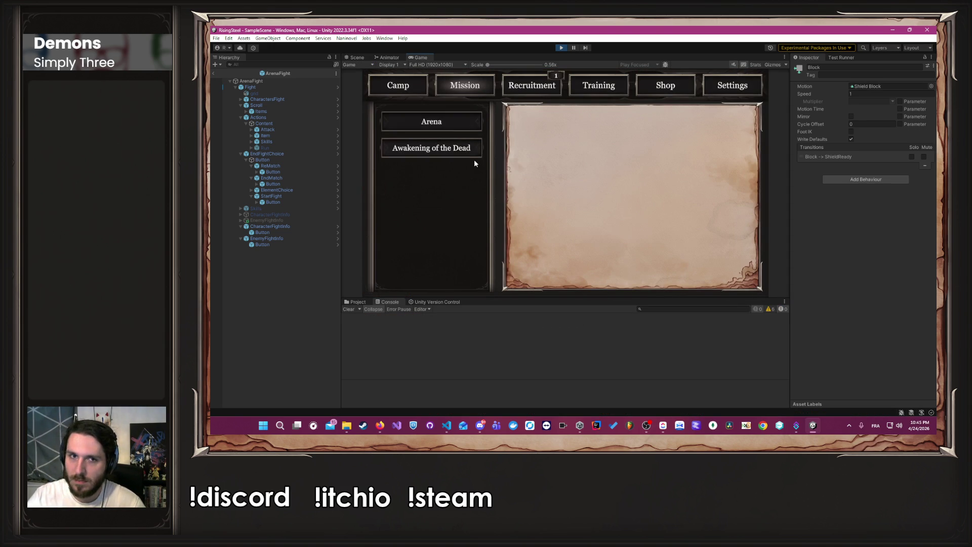
{"action": "left_click", "coordinate": [451, 128]}
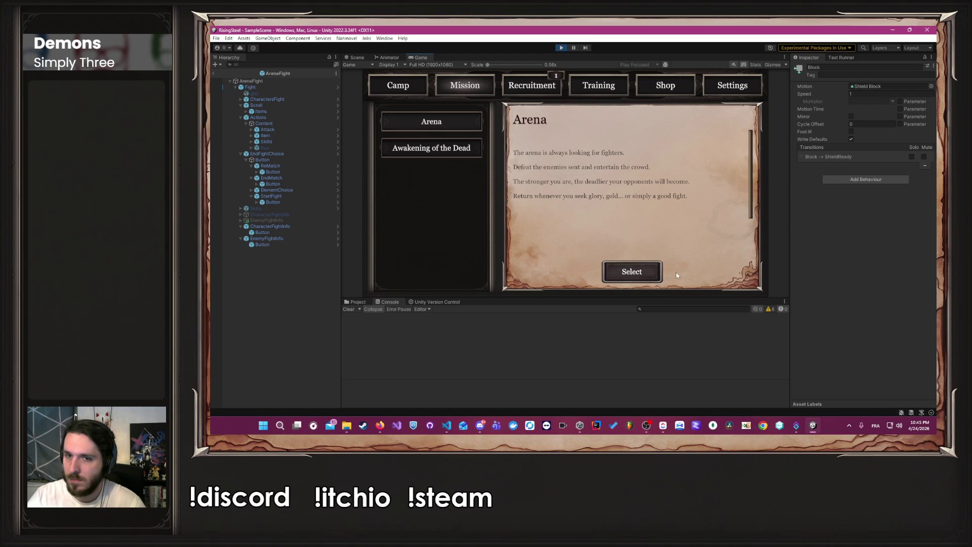
{"action": "left_click", "coordinate": [615, 269]}
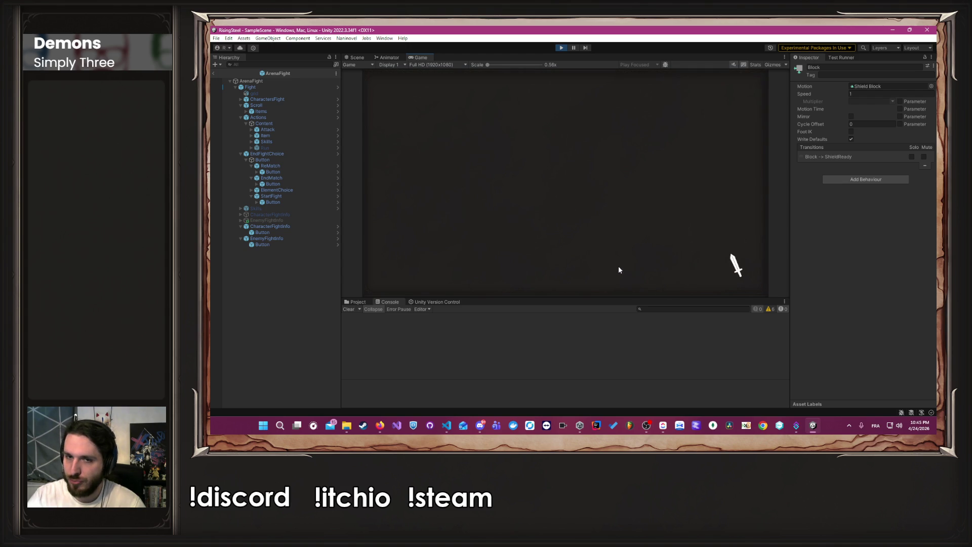
{"action": "left_click", "coordinate": [460, 185]}
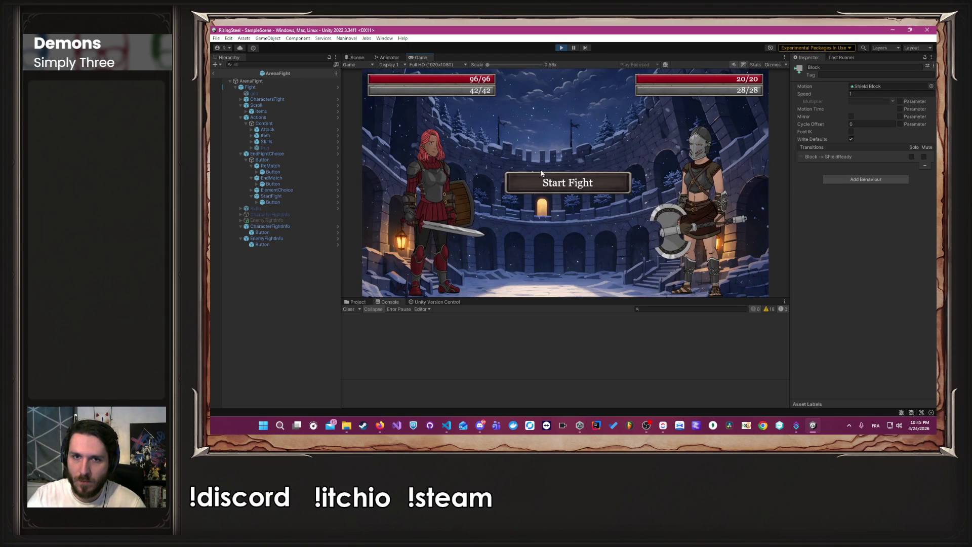
{"action": "left_click", "coordinate": [511, 184]}
Step: Have Ambre use Block, then take Arieth's 6-point counterattack (health 90/96)
{"action": "left_click", "coordinate": [480, 247]}
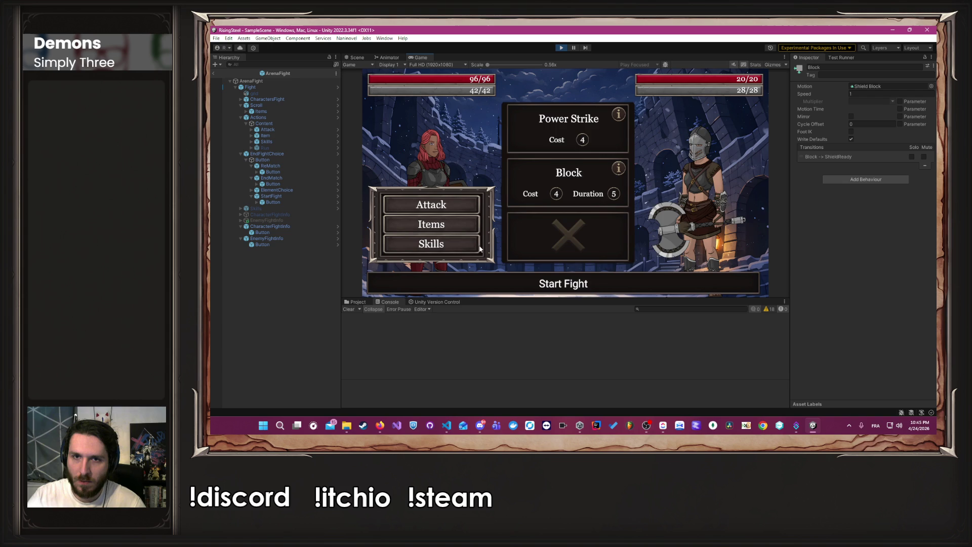
{"action": "left_click", "coordinate": [542, 181]}
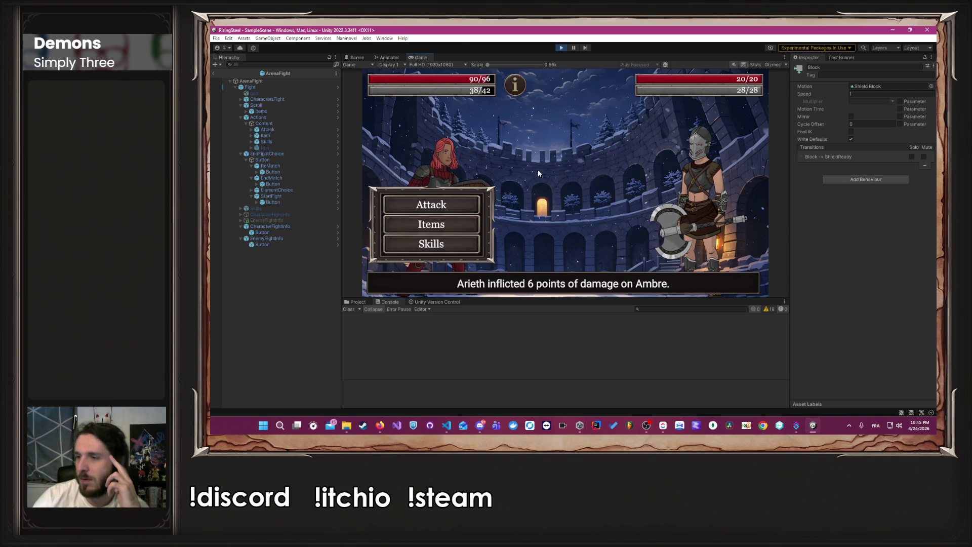
{"action": "mouse_move", "coordinate": [519, 94]}
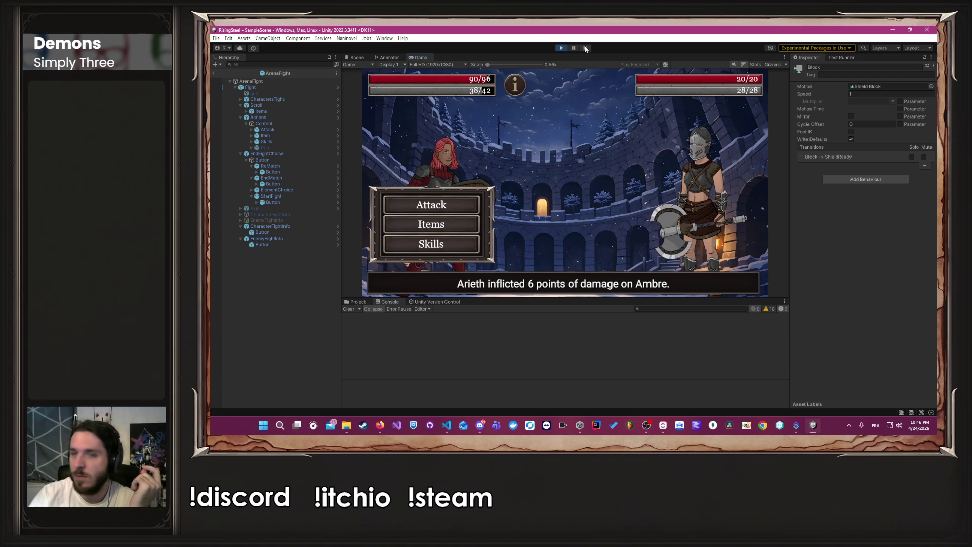
Step: Restart Play mode, continue the saved game, and choose the Arena mission
{"action": "left_click", "coordinate": [562, 48]}
{"action": "left_click", "coordinate": [563, 48]}
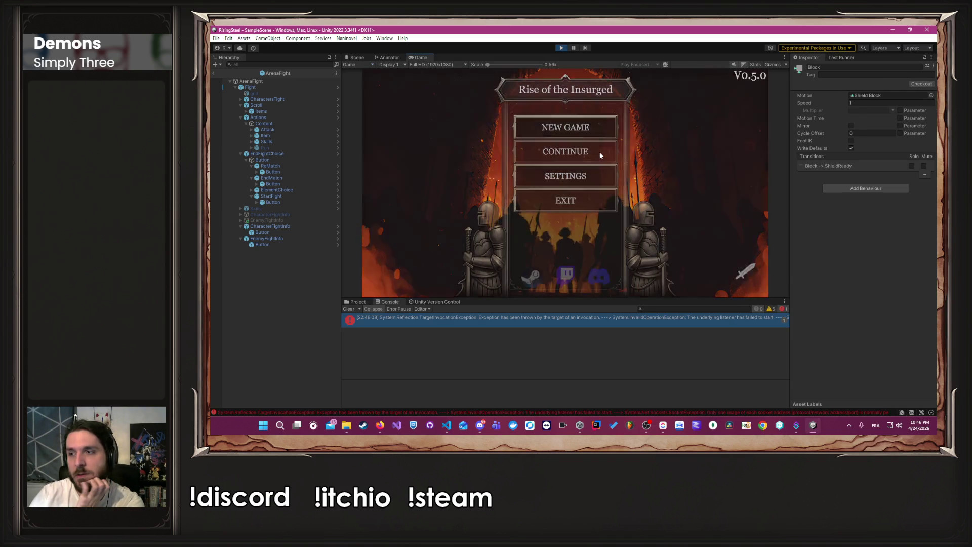
{"action": "left_click", "coordinate": [601, 156]}
{"action": "left_click", "coordinate": [464, 85]}
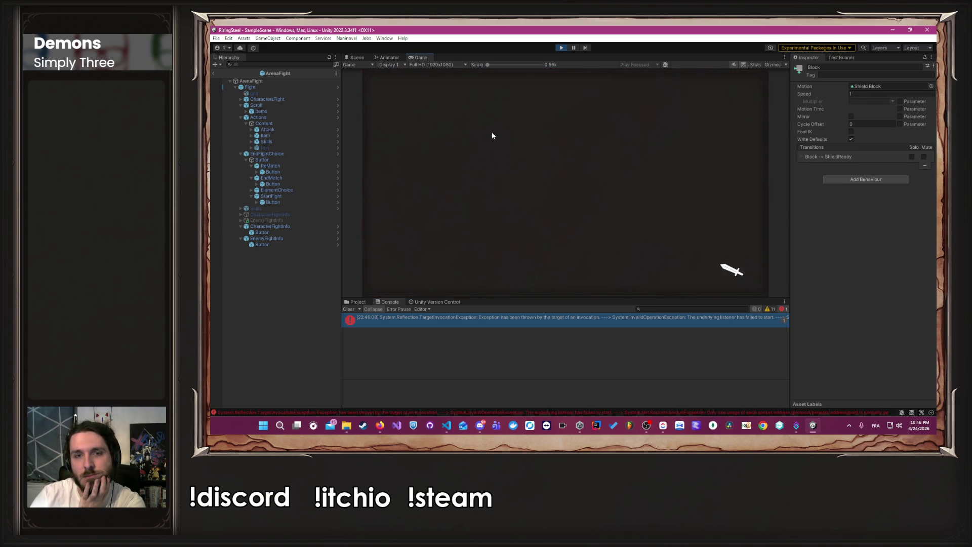
{"action": "left_click", "coordinate": [433, 147]}
{"action": "left_click", "coordinate": [431, 122]}
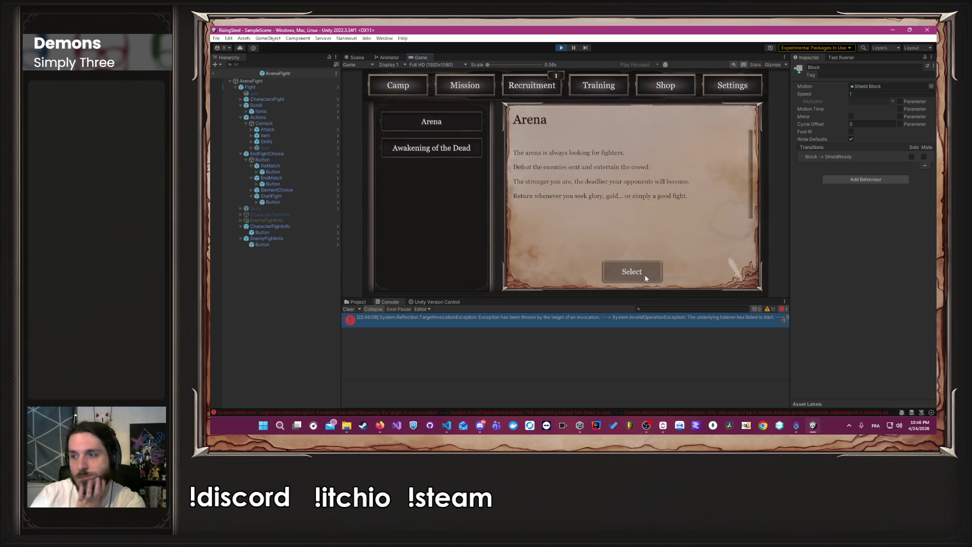
{"action": "left_click", "coordinate": [646, 277]}
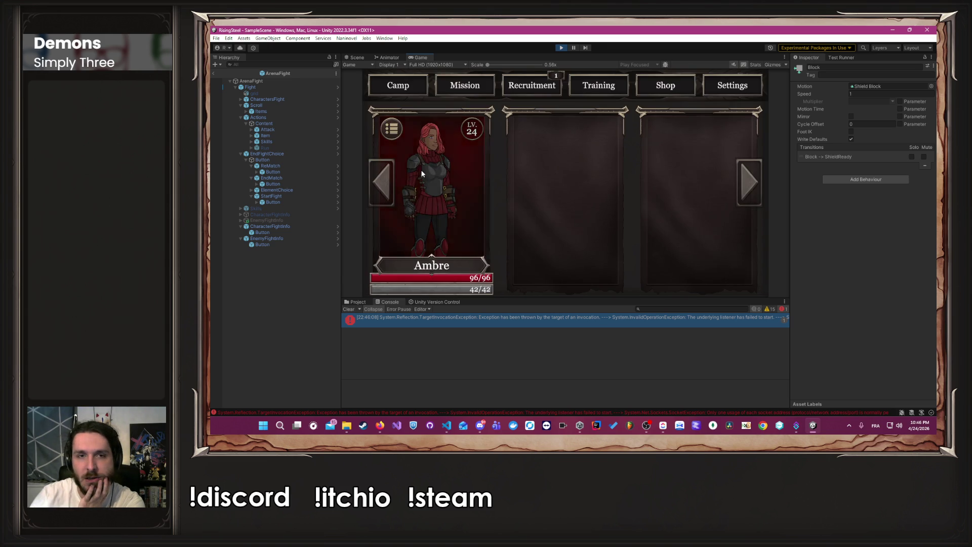
Step: Start the arena fight with Ambre and use Block against Finric
{"action": "left_click", "coordinate": [422, 174]}
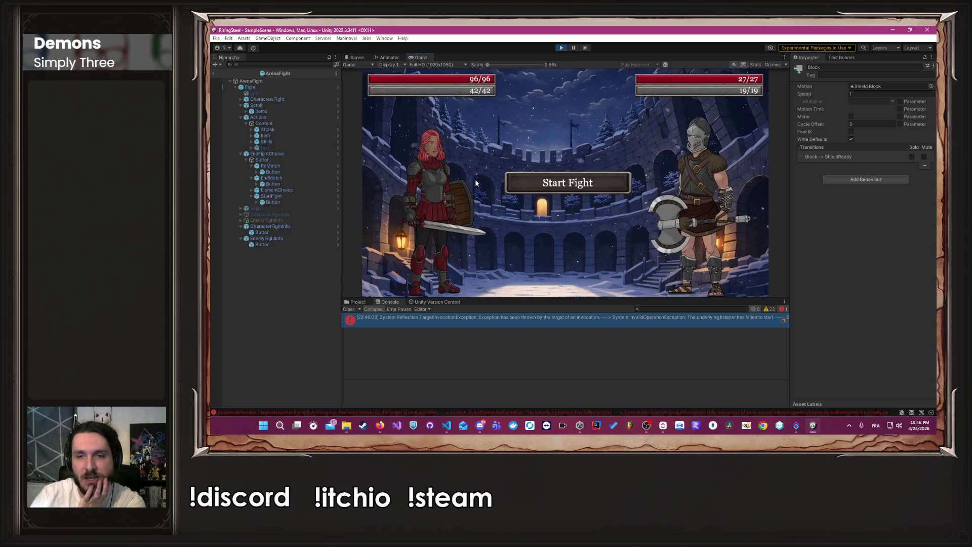
{"action": "left_click", "coordinate": [592, 180]}
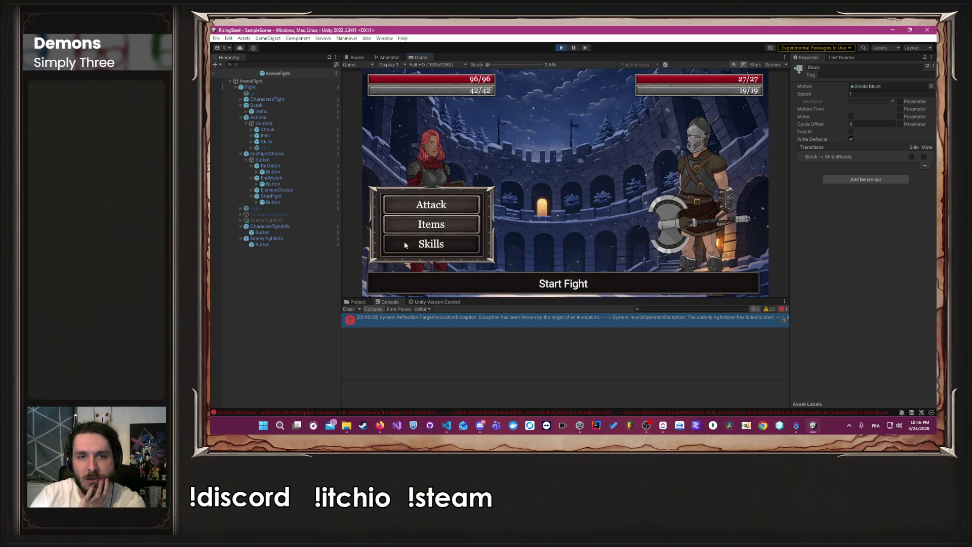
{"action": "left_click", "coordinate": [405, 245]}
{"action": "left_click", "coordinate": [568, 172]}
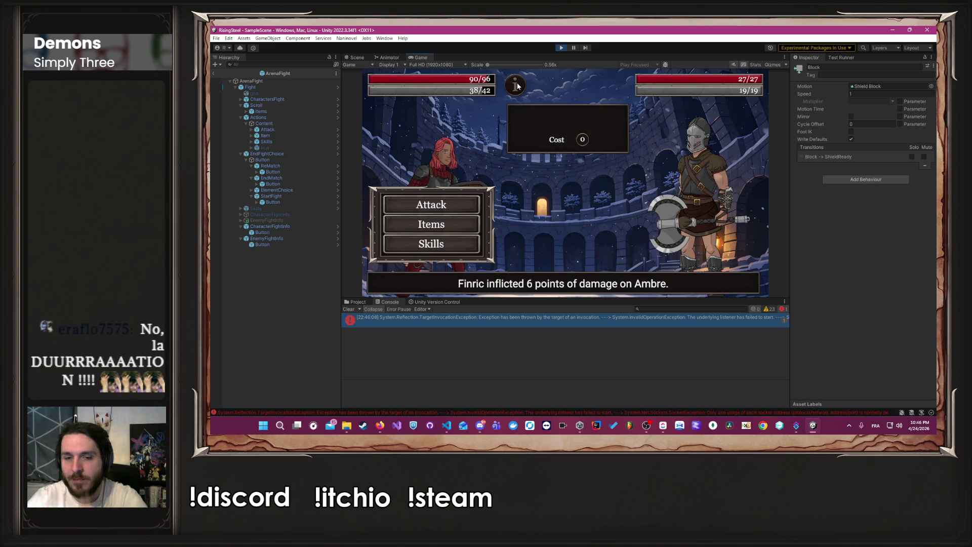
Step: Bring the Firefox YouTube window forward, then return toward the Unity editor
{"action": "left_click", "coordinate": [380, 426]}
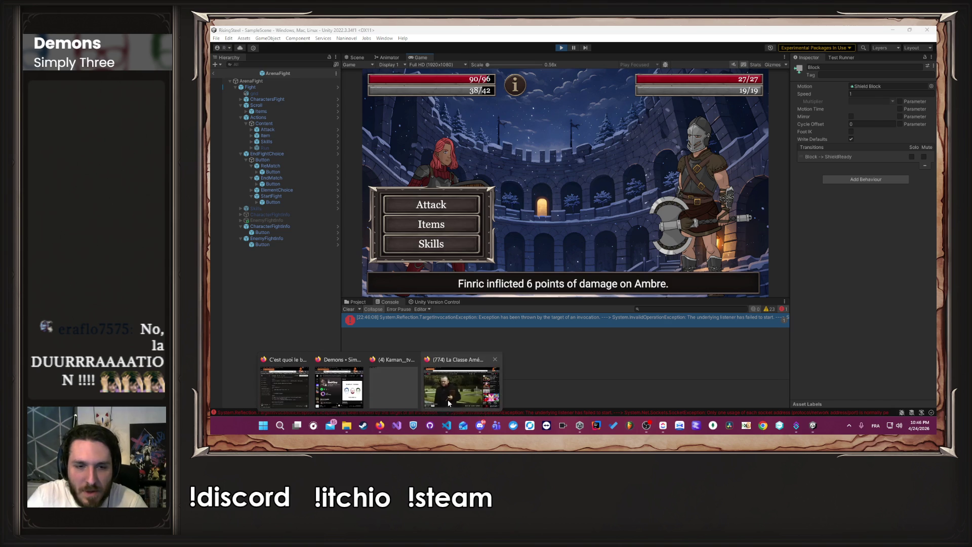
{"action": "left_click", "coordinate": [448, 390]}
{"action": "left_click", "coordinate": [379, 425]}
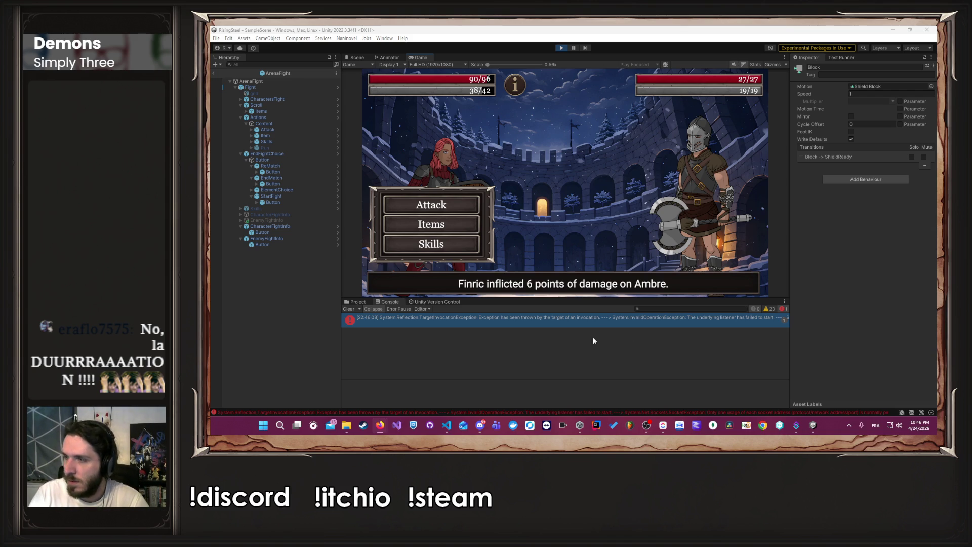
{"action": "mouse_move", "coordinate": [375, 430]}
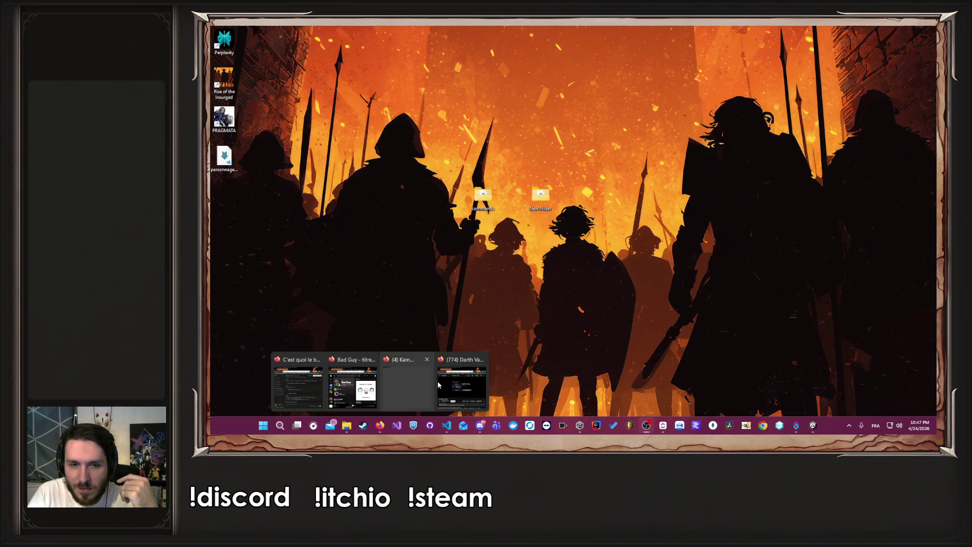
{"action": "left_click", "coordinate": [408, 382]}
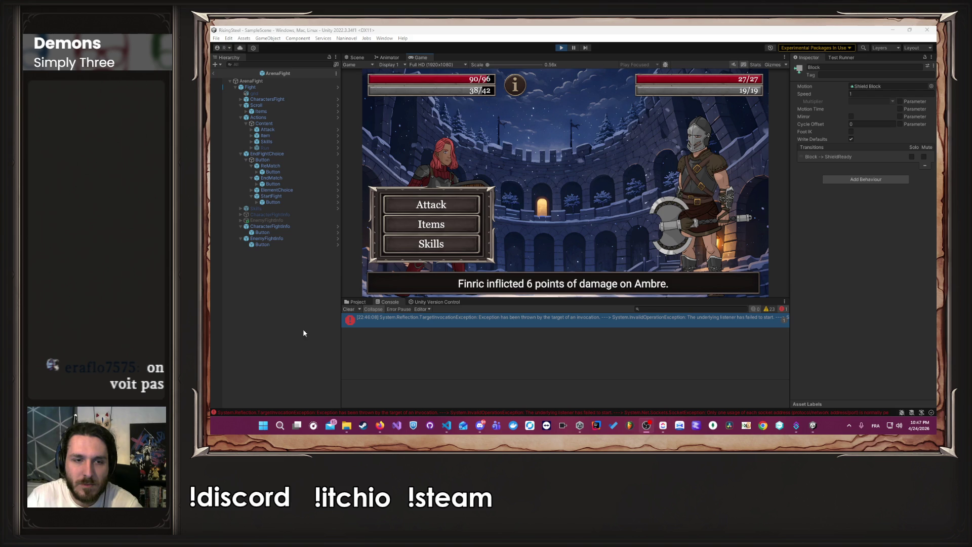
Step: Refocus the Unity editor and clear the console error messages
{"action": "left_click", "coordinate": [347, 319]}
{"action": "left_click", "coordinate": [349, 309]}
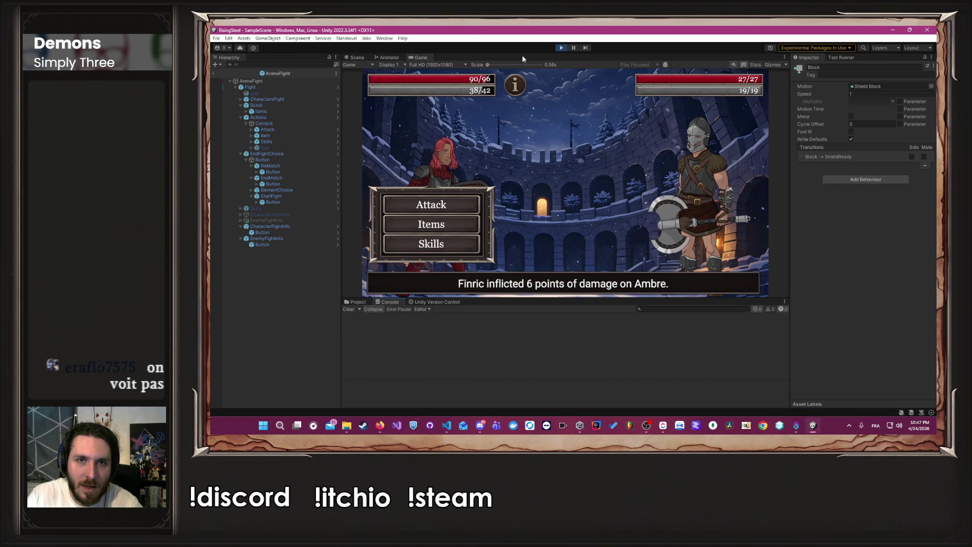
{"action": "mouse_move", "coordinate": [518, 88]}
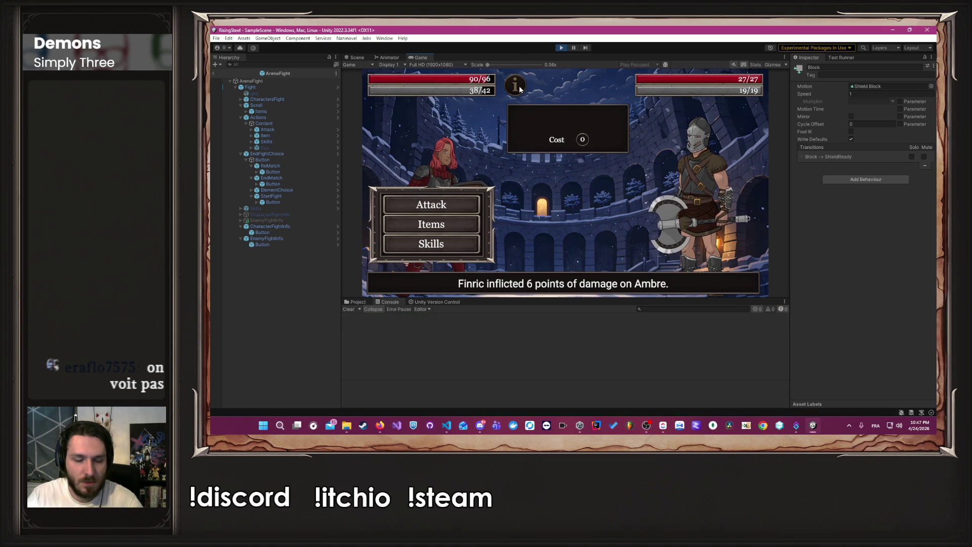
Step: Follow ApplyEffect through FightService and ApplyEffectUseCase to its definition in Character.cs
{"action": "key", "text": "alt+Tab"}
{"action": "key", "text": "alt+Tab"}
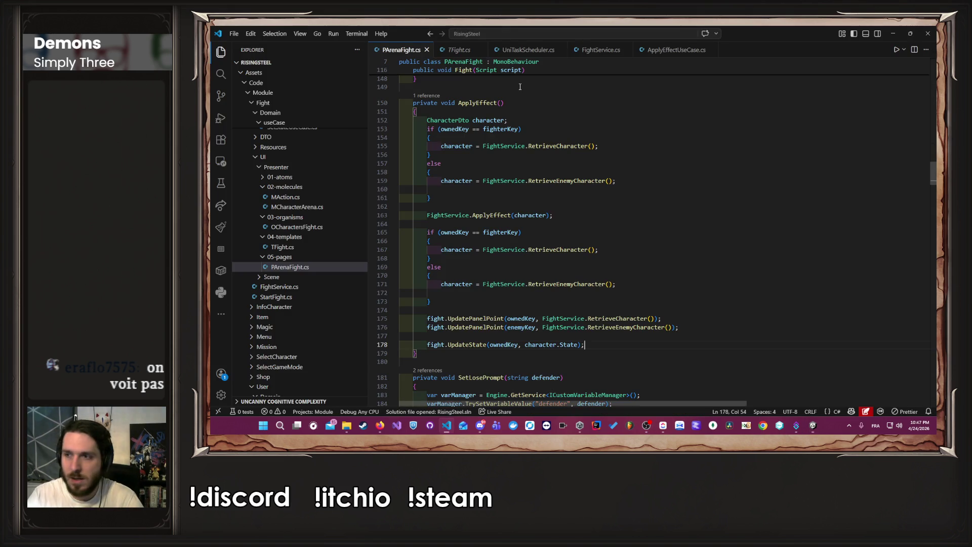
{"action": "left_click", "coordinate": [567, 236]}
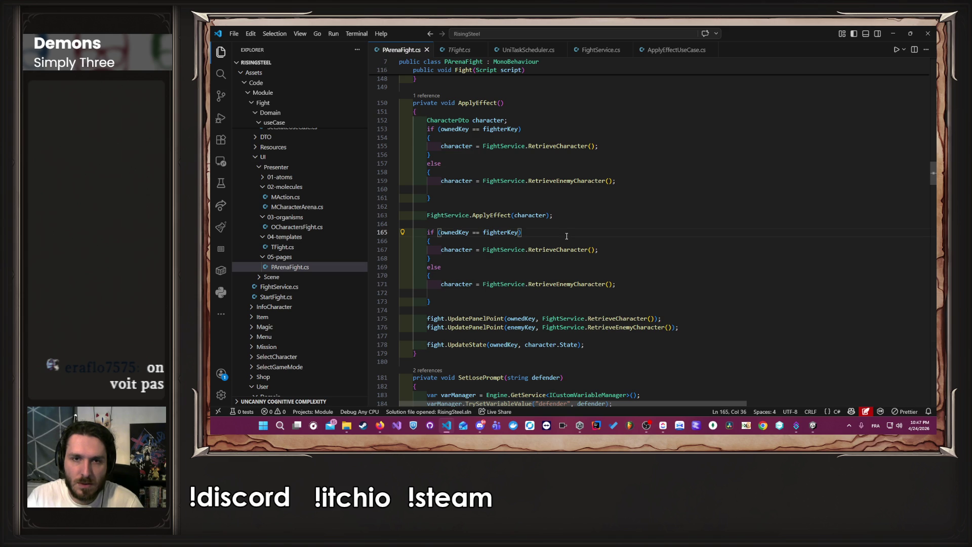
{"action": "left_click", "coordinate": [491, 216], "text": "ctrl"}
{"action": "left_click", "coordinate": [524, 193], "text": "ctrl"}
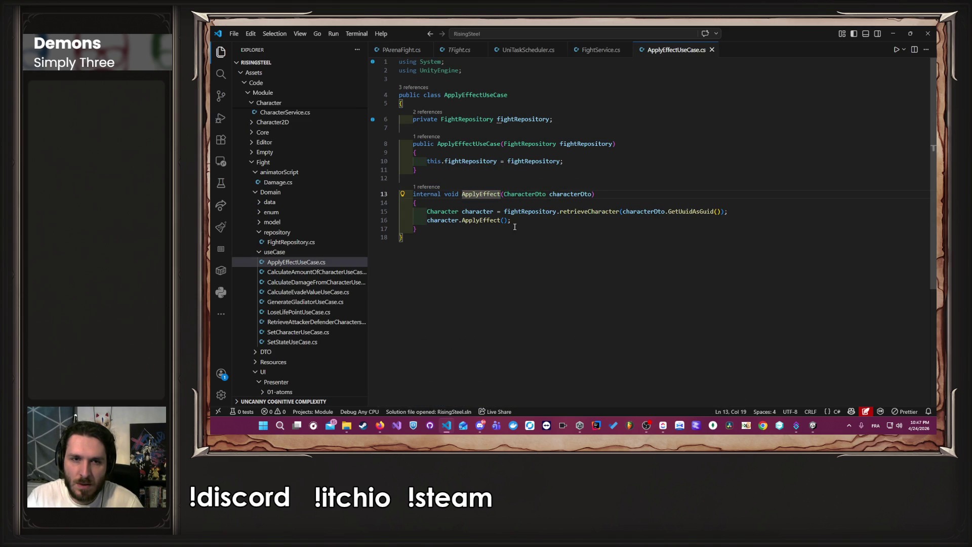
{"action": "left_click", "coordinate": [490, 212]}
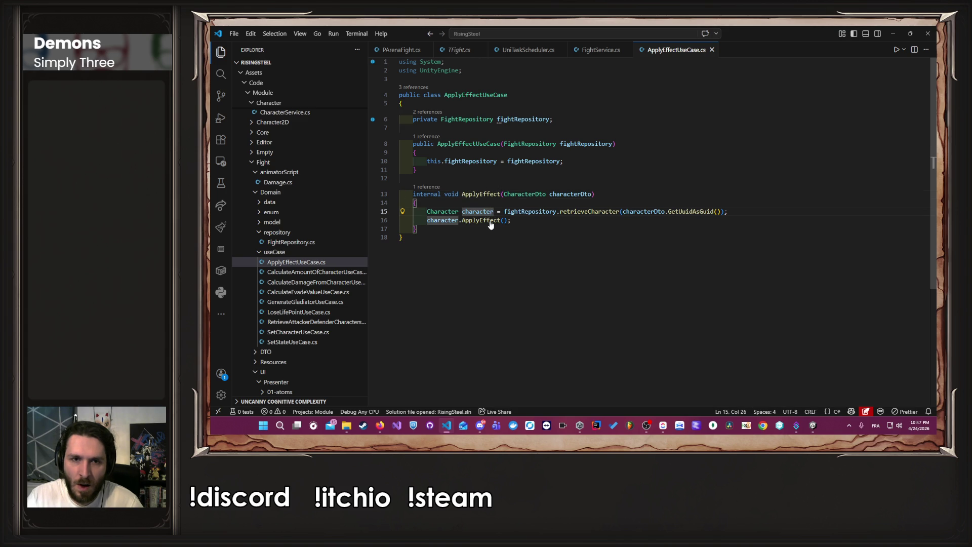
{"action": "left_click", "coordinate": [490, 221], "text": "ctrl"}
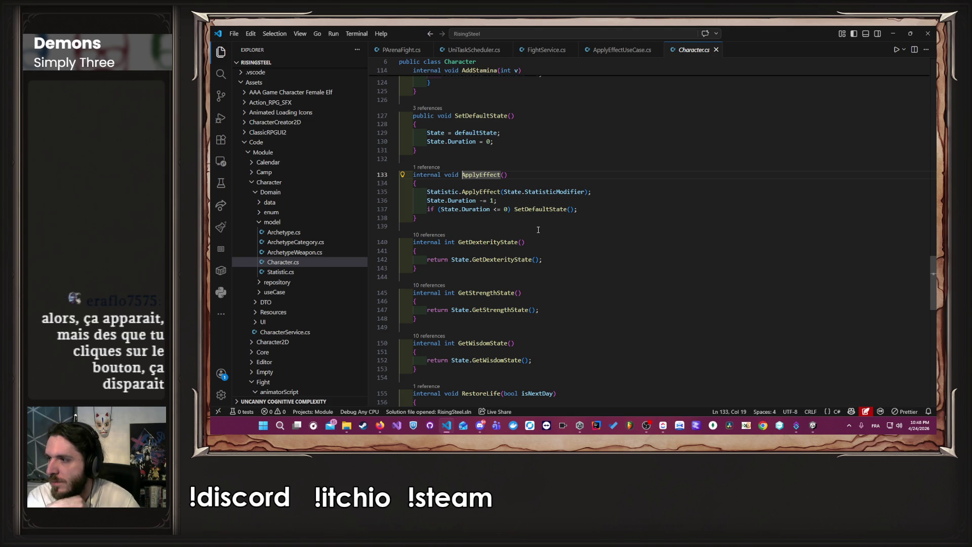
Step: Return to Unity, restart the game, continue, and select the Arena mission
{"action": "key", "text": "alt+Tab"}
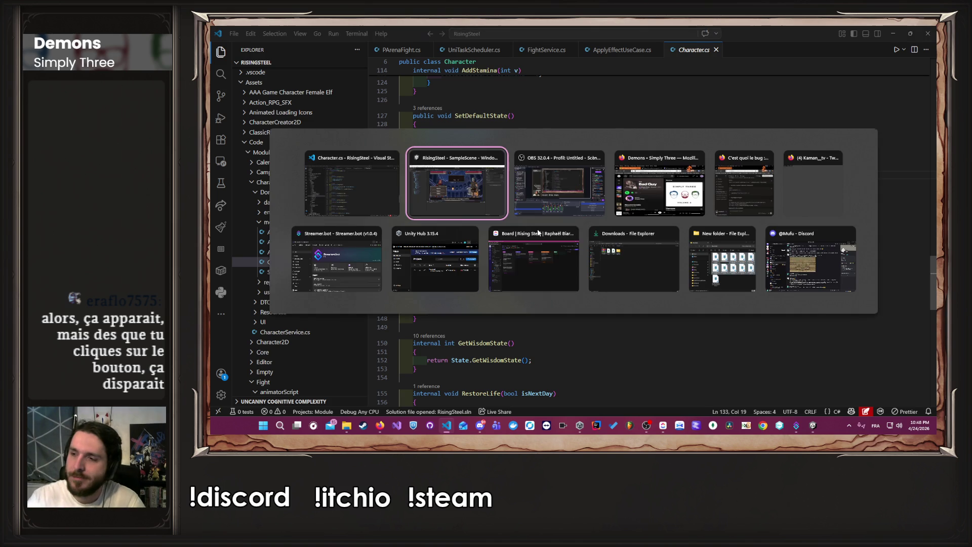
{"action": "key", "text": "alt+Tab"}
{"action": "key", "text": "alt+Tab"}
{"action": "left_click", "coordinate": [455, 206]}
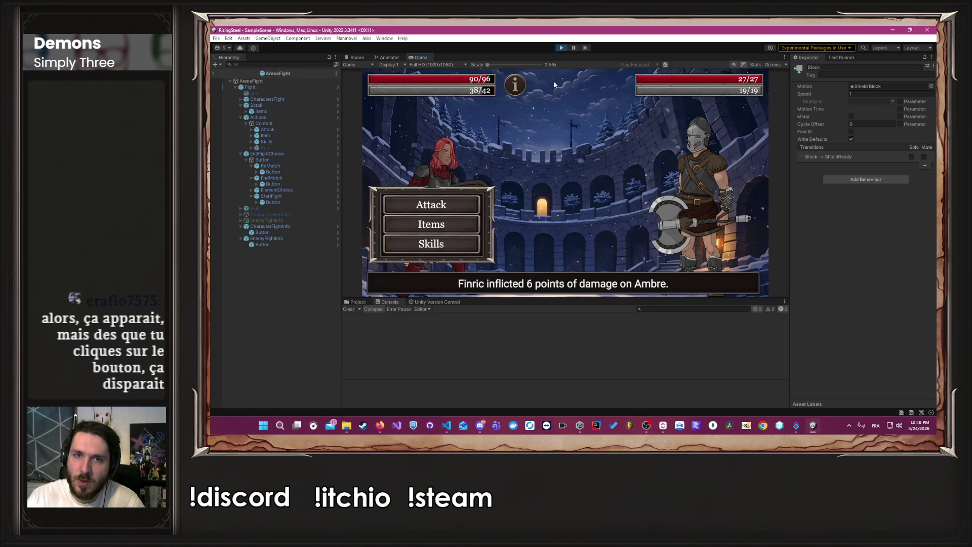
{"action": "left_click", "coordinate": [564, 48]}
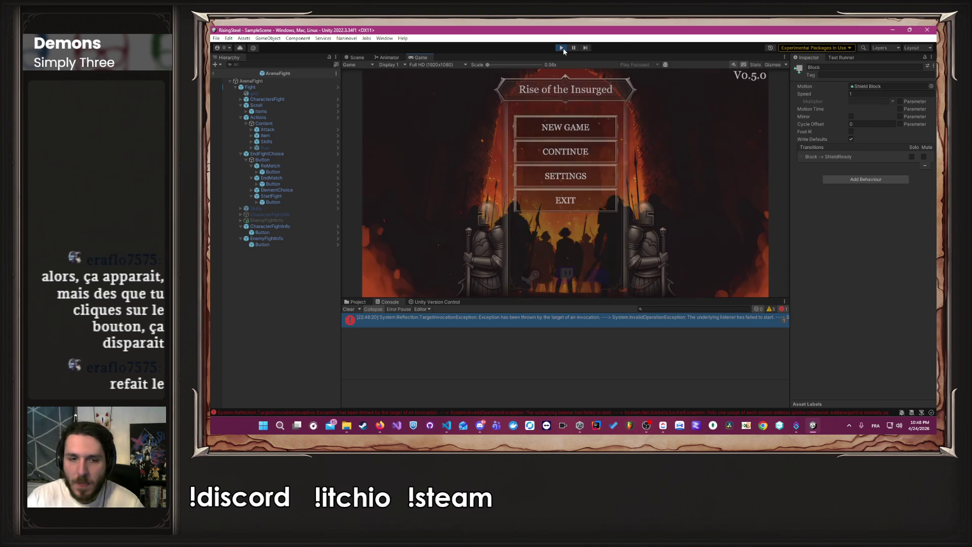
{"action": "left_click", "coordinate": [549, 151]}
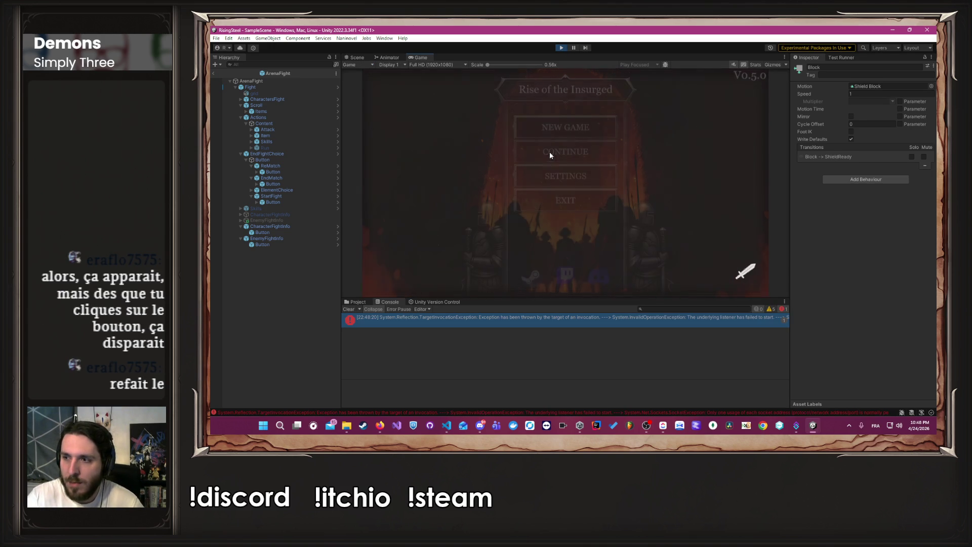
{"action": "left_click", "coordinate": [480, 82]}
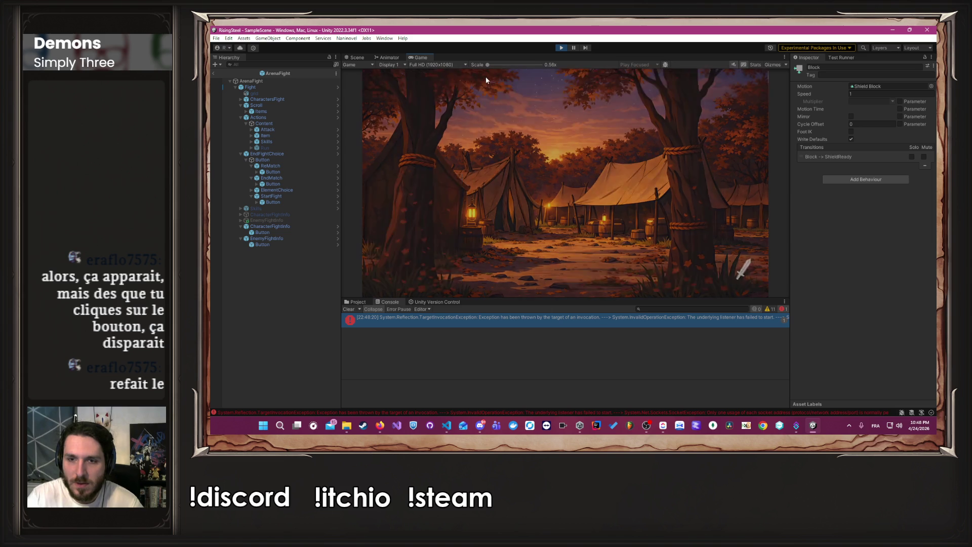
{"action": "left_click", "coordinate": [405, 127]}
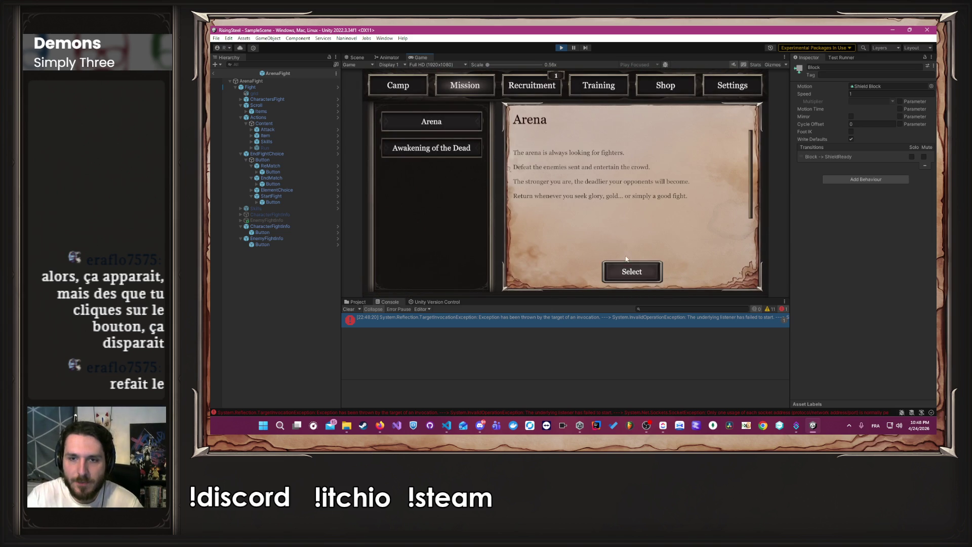
{"action": "left_click", "coordinate": [658, 268]}
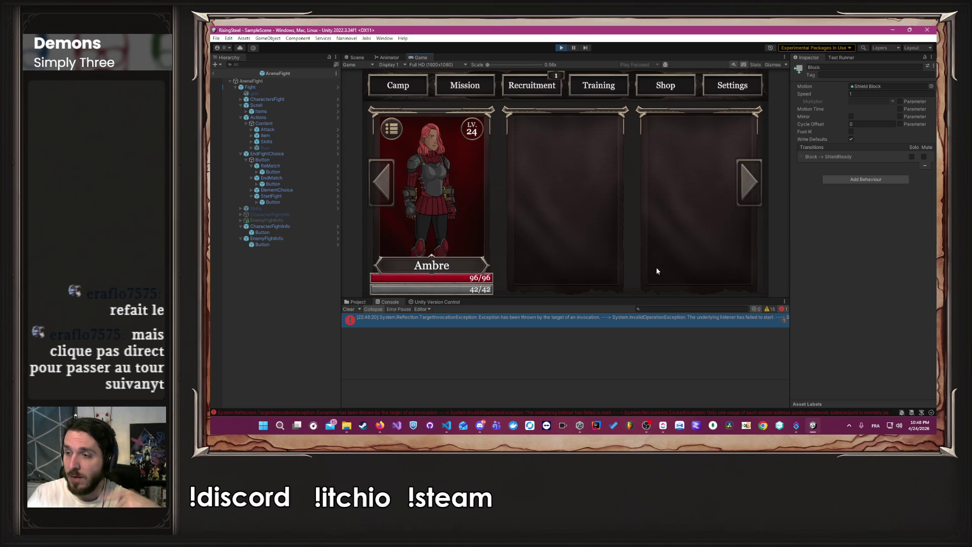
Step: Launch the fight with Ambre, use Block on Myron, and watch her dodge
{"action": "left_click", "coordinate": [463, 222]}
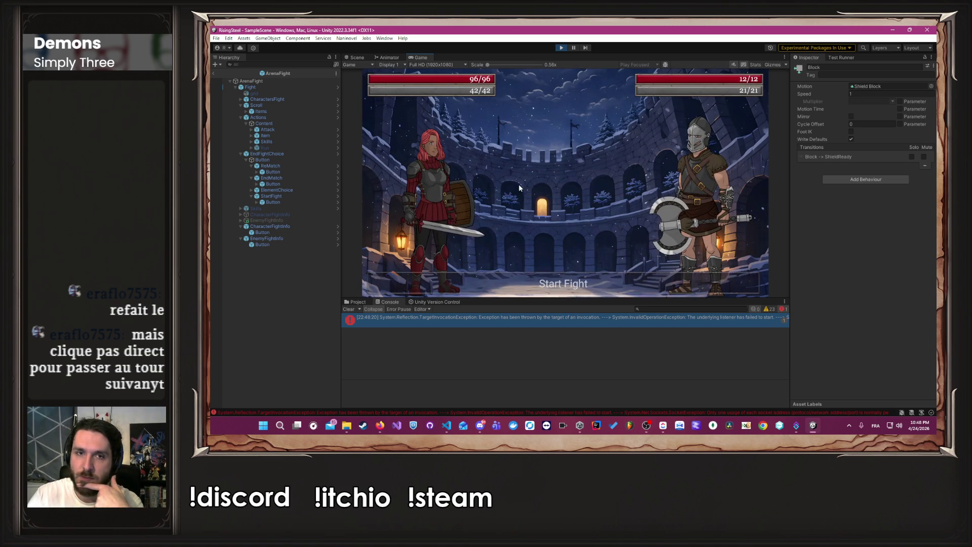
{"action": "left_click", "coordinate": [448, 245]}
{"action": "left_click", "coordinate": [511, 192]}
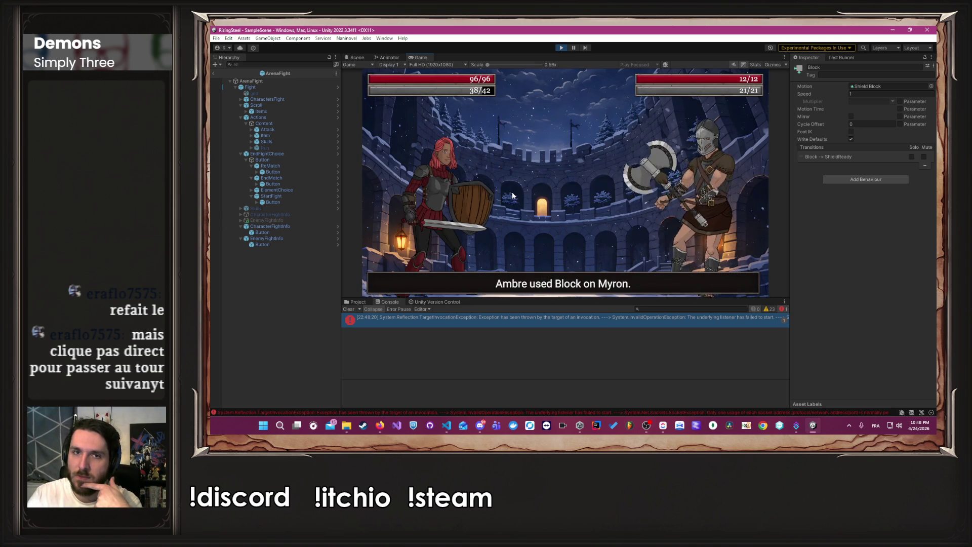
{"action": "mouse_move", "coordinate": [516, 89]}
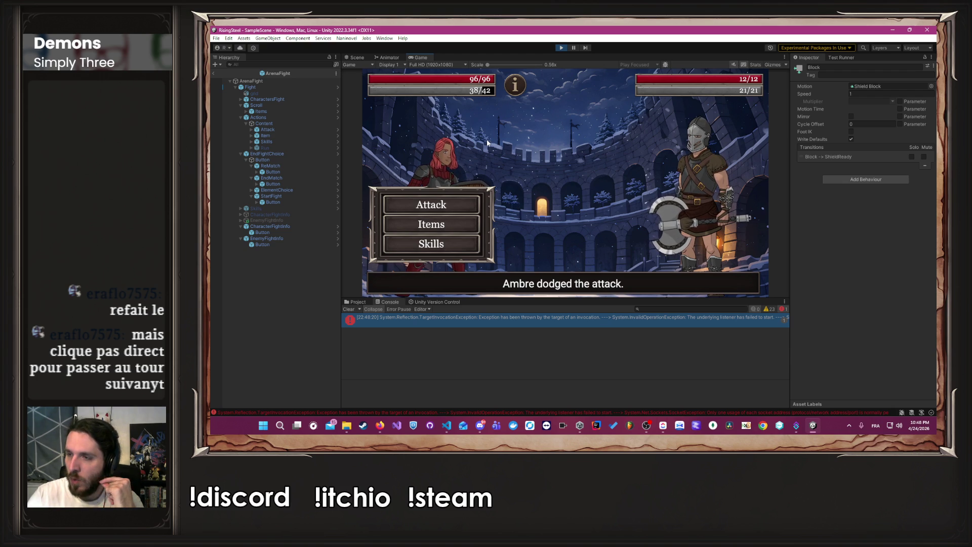
Step: Switch to VS Code and view FightService.cs, then the ApplyEffect call in PArenaFight.cs
{"action": "key", "text": "alt+Tab"}
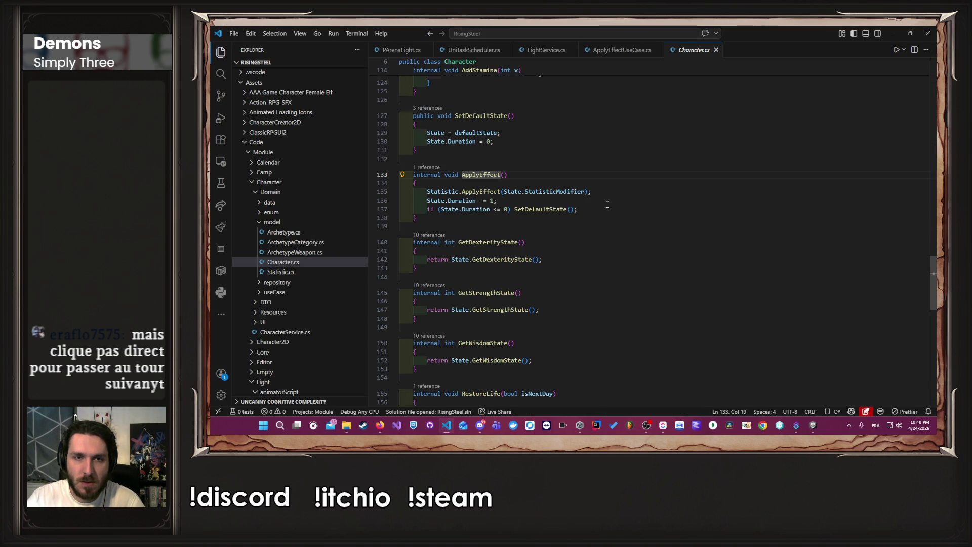
{"action": "left_click", "coordinate": [603, 201]}
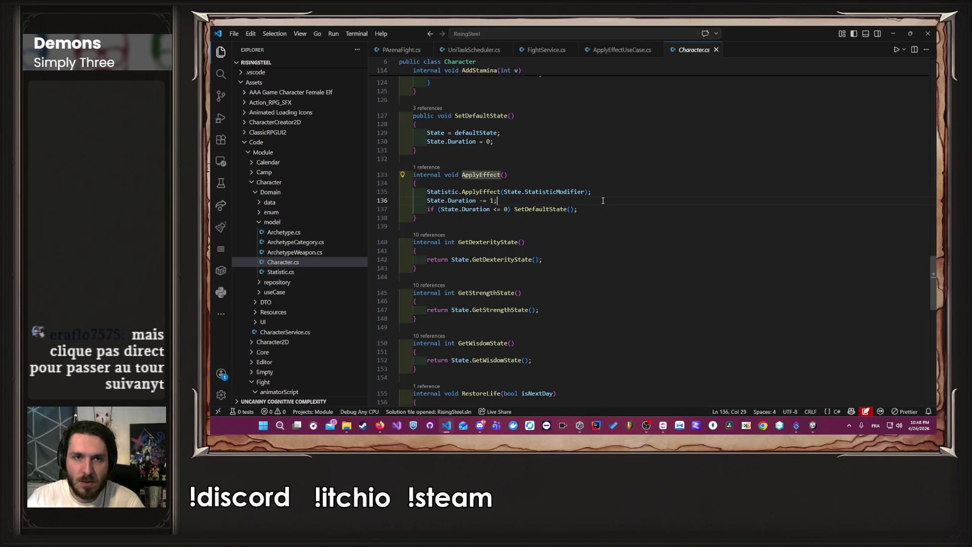
{"action": "left_click", "coordinate": [542, 50]}
{"action": "left_click", "coordinate": [401, 50]}
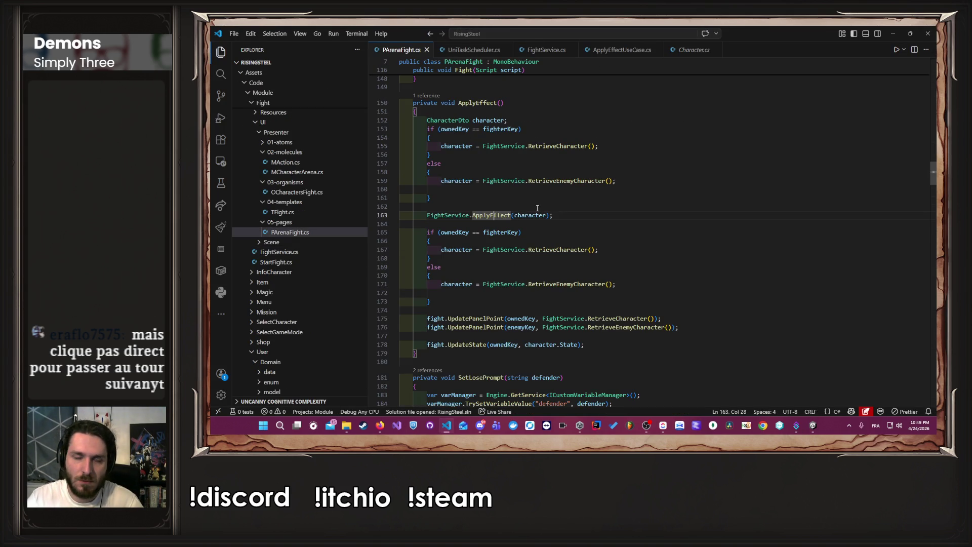
Step: Review the Fight code around the ApplyEffect call on lines 119–126
{"action": "scroll", "coordinate": [562, 230], "scroll_direction": "up", "scroll_amount": 5}
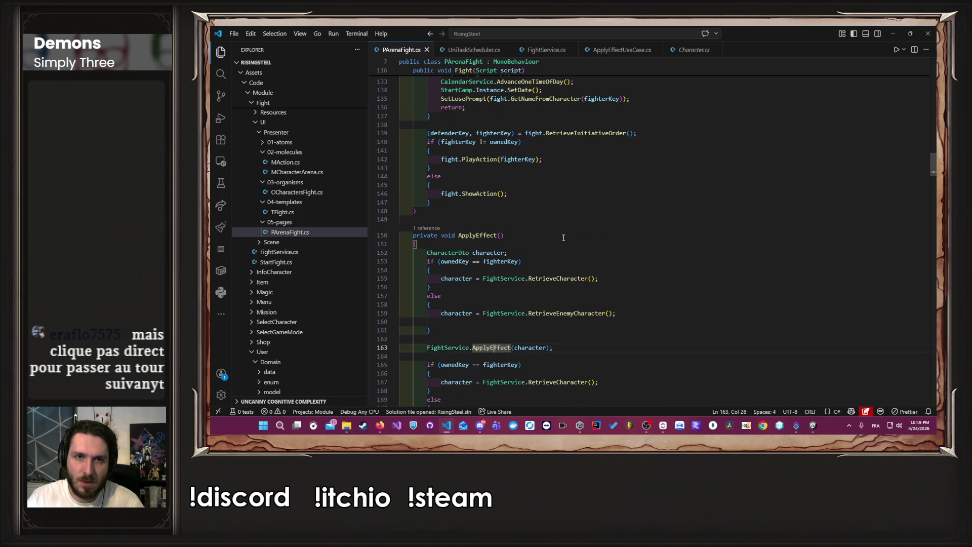
{"action": "scroll", "coordinate": [563, 239], "scroll_direction": "up", "scroll_amount": 6}
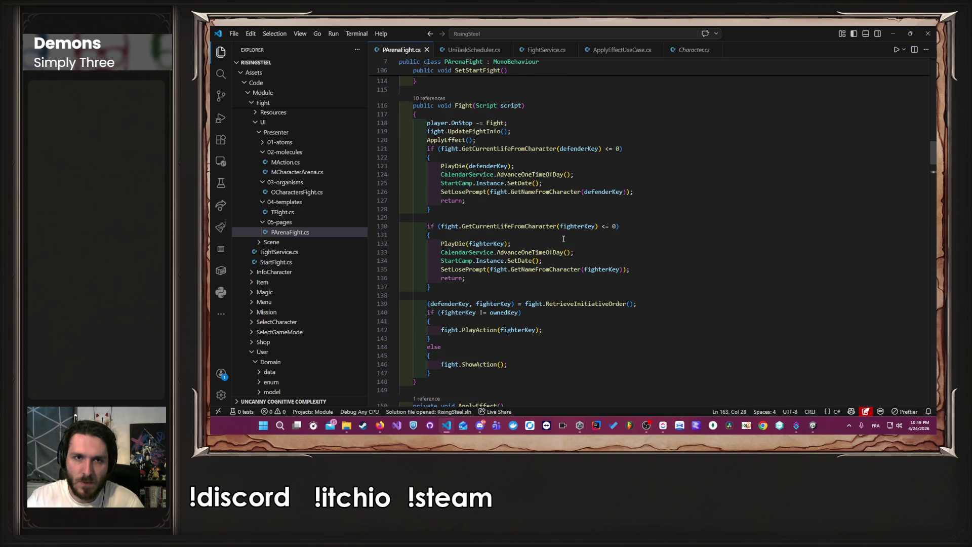
{"action": "left_click", "coordinate": [517, 192]}
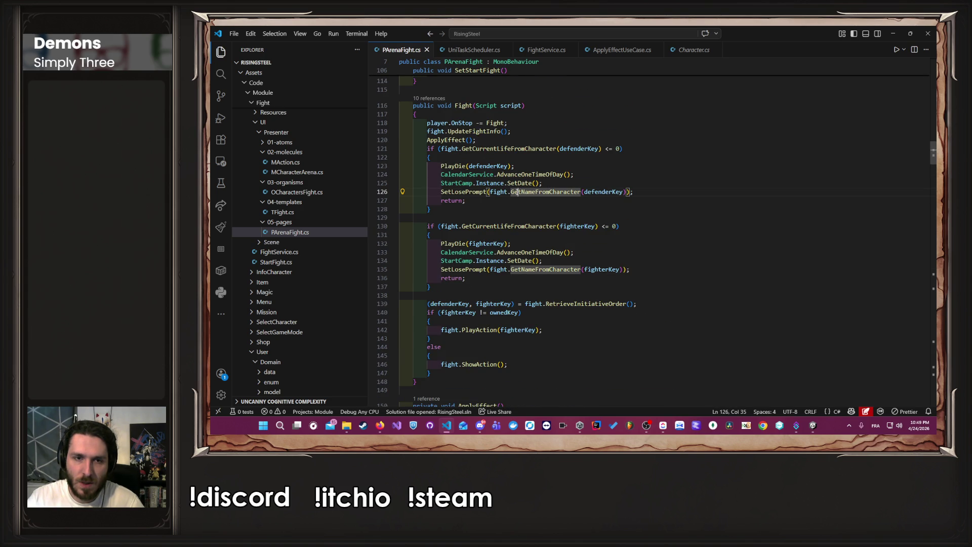
{"action": "left_click", "coordinate": [535, 132]}
{"action": "scroll", "coordinate": [538, 132], "scroll_direction": "down", "scroll_amount": 15}
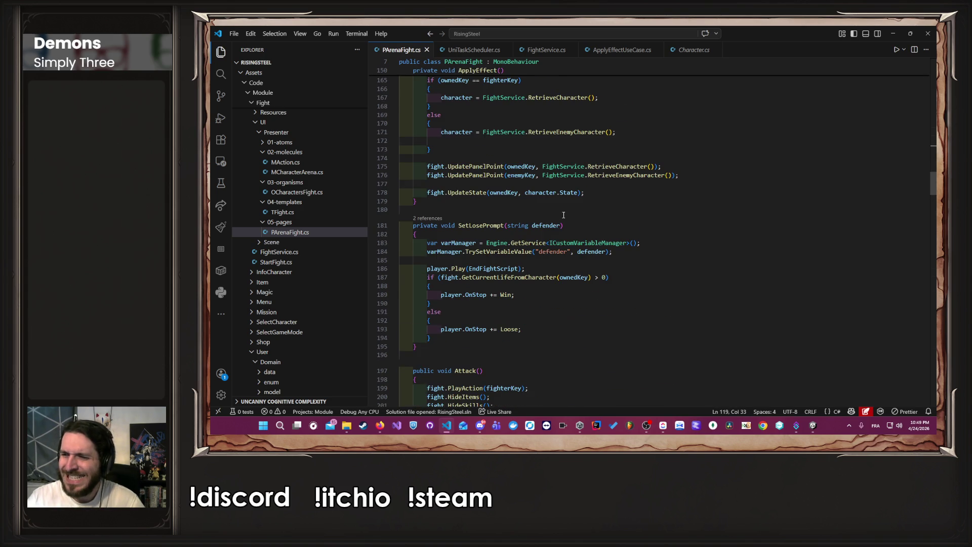
{"action": "scroll", "coordinate": [444, 257], "scroll_direction": "up", "scroll_amount": 5}
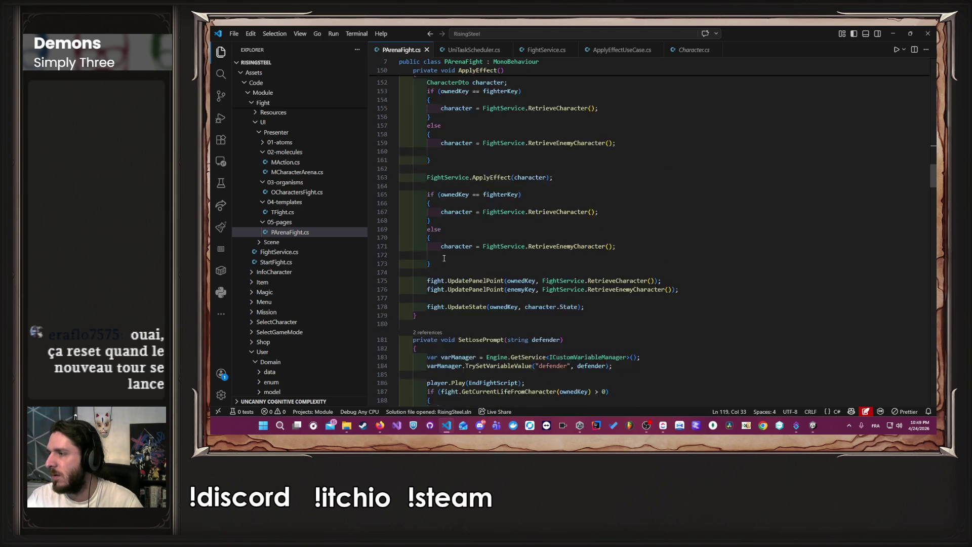
{"action": "scroll", "coordinate": [444, 258], "scroll_direction": "down", "scroll_amount": 7}
{"action": "scroll", "coordinate": [463, 288], "scroll_direction": "down", "scroll_amount": 7}
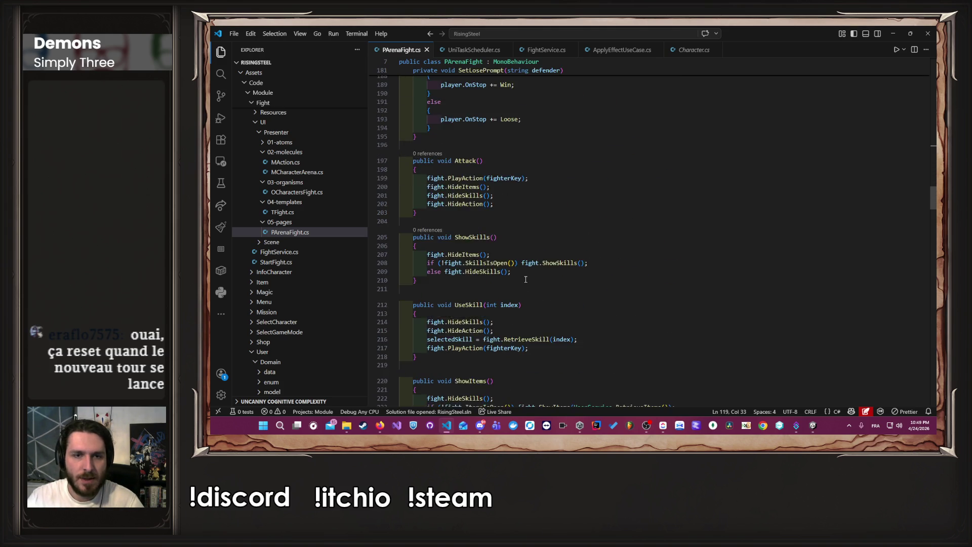
{"action": "scroll", "coordinate": [481, 268], "scroll_direction": "up", "scroll_amount": 20}
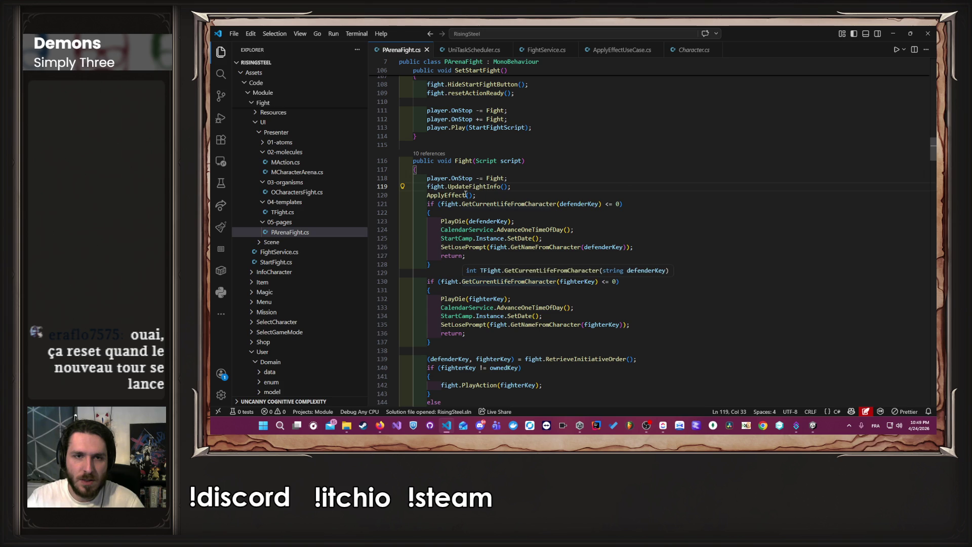
Step: Jump to the ApplyEffect definition and select its (ownedKey == fighterKey) condition on line 153
{"action": "left_click", "coordinate": [442, 195]}
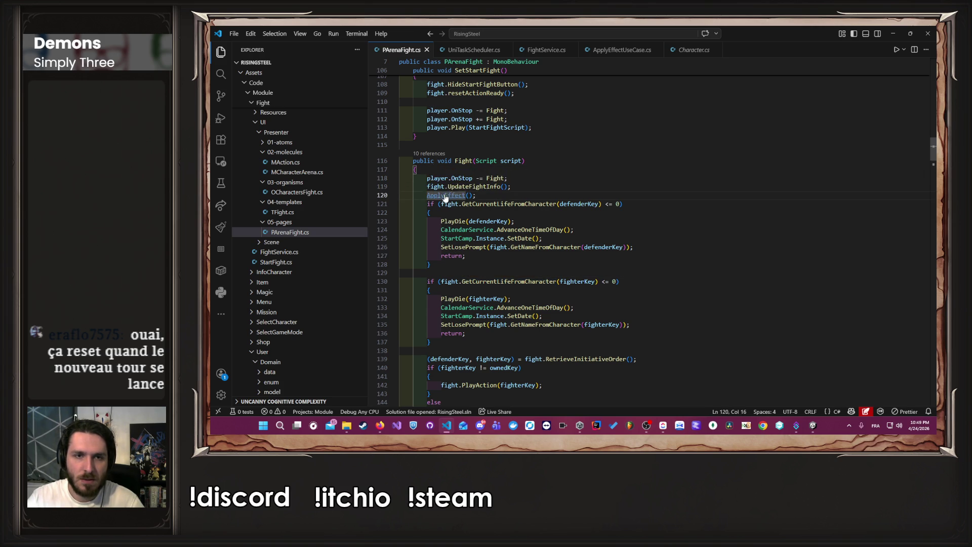
{"action": "left_click", "coordinate": [449, 195], "text": "ctrl"}
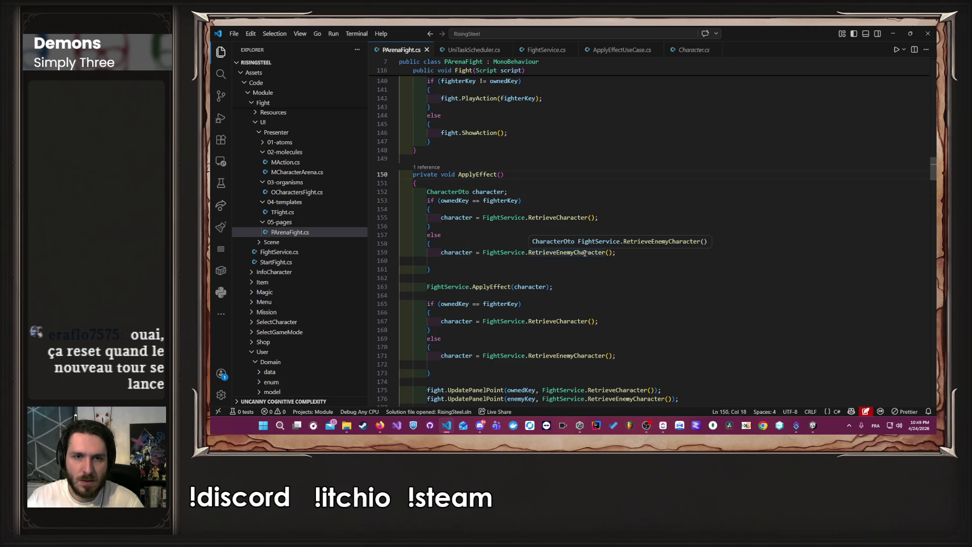
{"action": "double_click", "coordinate": [454, 200]}
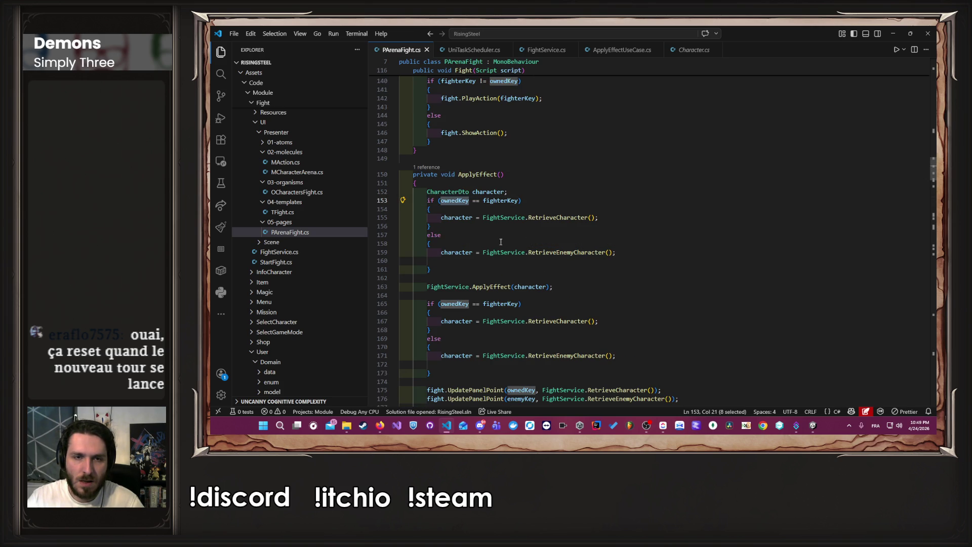
{"action": "left_click", "coordinate": [488, 225]}
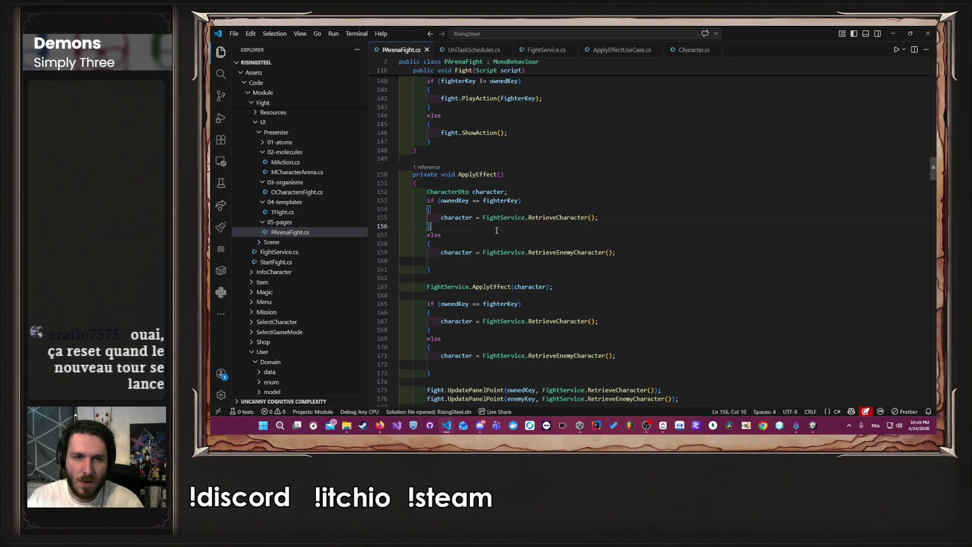
{"action": "left_click_drag", "start_coordinate": [436, 200], "coordinate": [530, 203]}
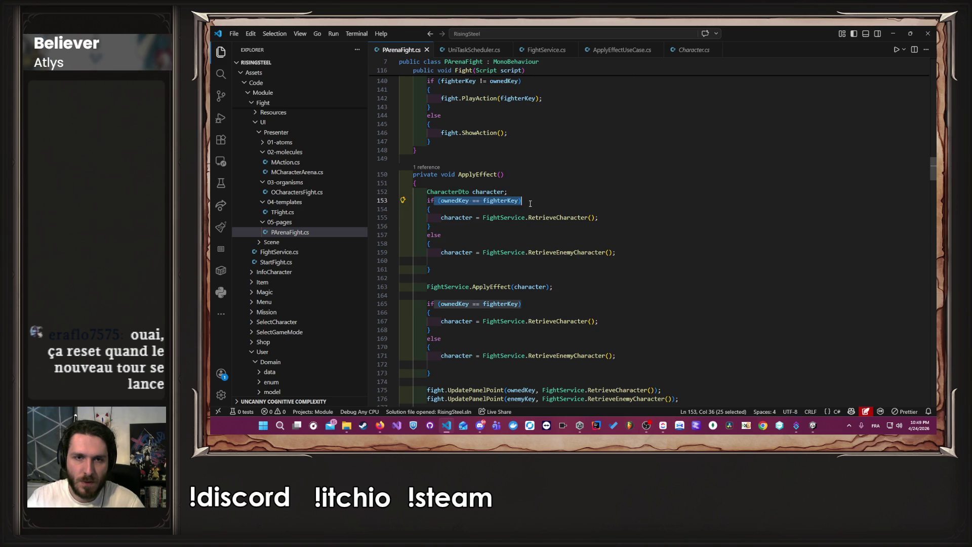
Step: Paste the ownedKey == fighterKey condition after else on line 157
{"action": "key", "text": "ctrl+c"}
{"action": "left_click", "coordinate": [460, 235]}
{"action": "key", "text": "ctrl+v"}
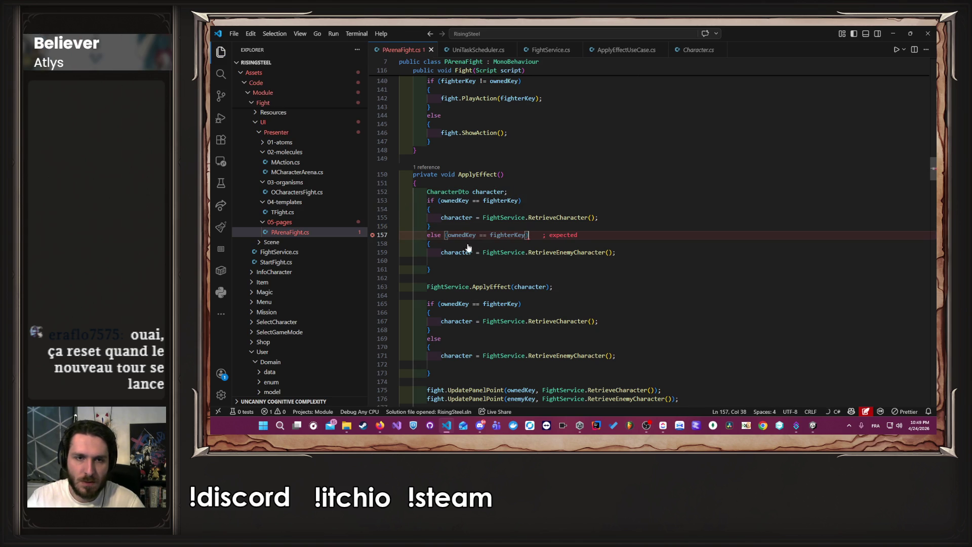
{"action": "double_click", "coordinate": [463, 235]}
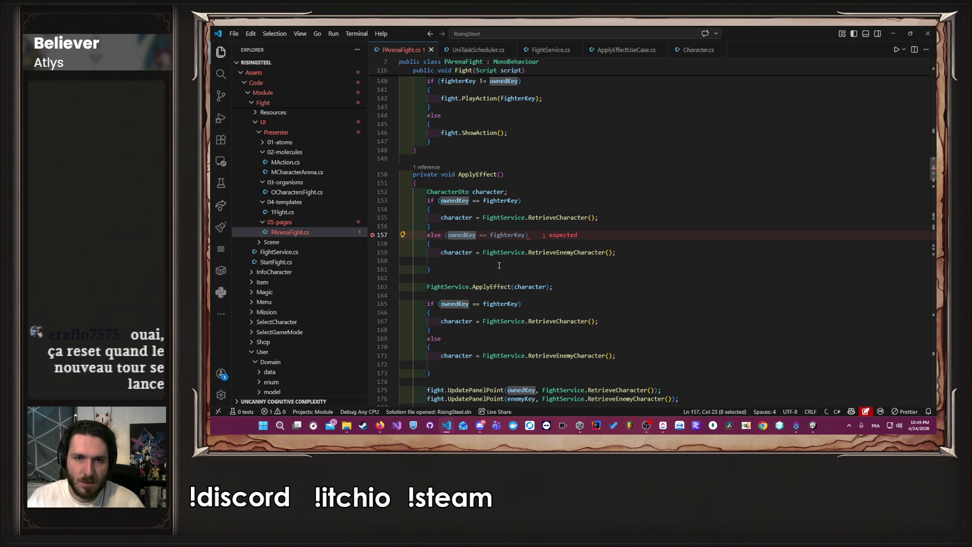
{"action": "type", "text": "de"}
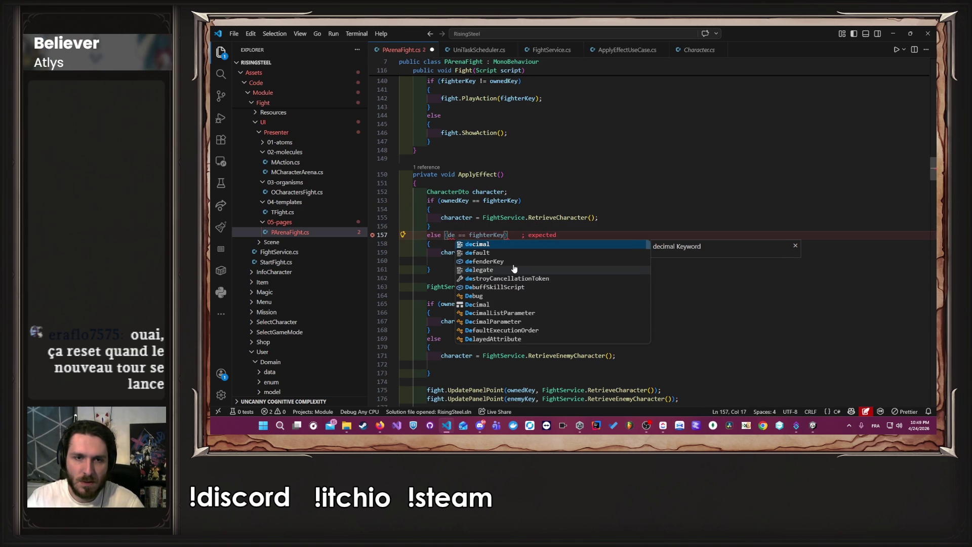
{"action": "key", "text": "ctrl+z"}
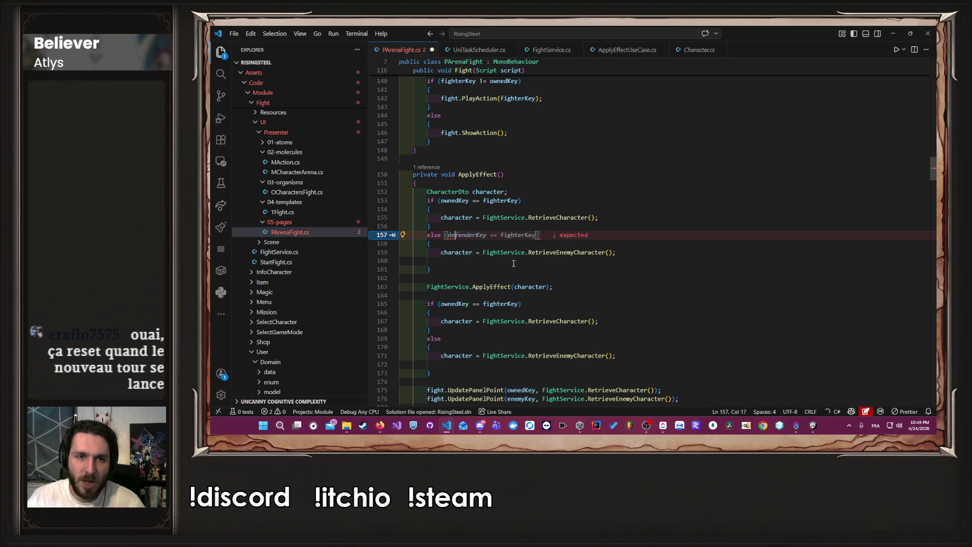
Step: Replace fighterKey with defenderKey in the pasted condition and save
{"action": "left_click", "coordinate": [526, 235], "text": "shift"}
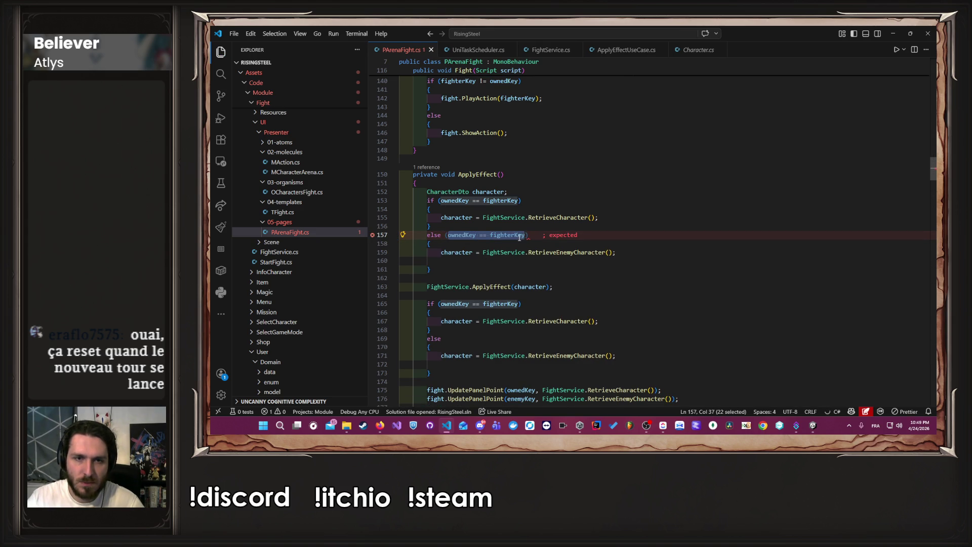
{"action": "double_click", "coordinate": [519, 236]}
{"action": "type", "text": "de"}
{"action": "key", "text": "Return"}
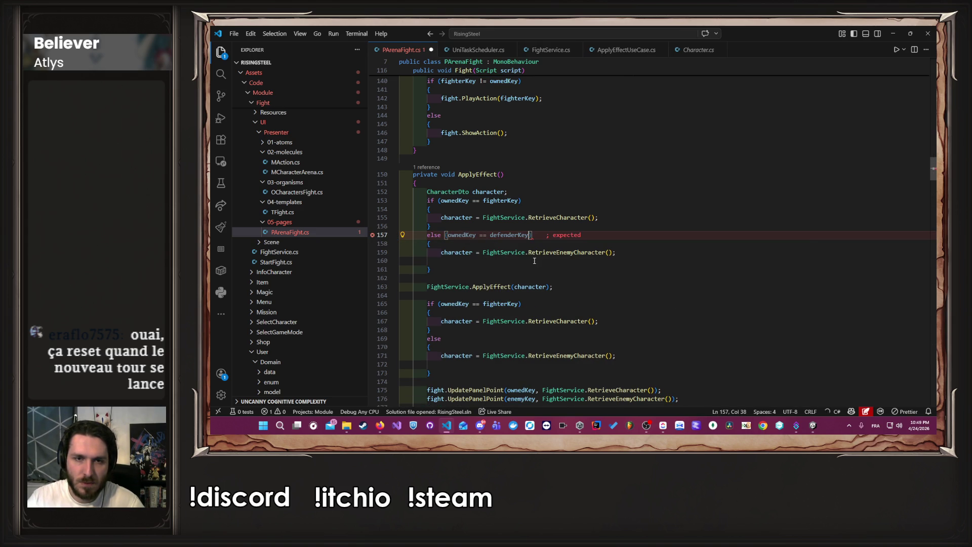
{"action": "key", "text": "ctrl+s"}
{"action": "key", "text": "Down"}
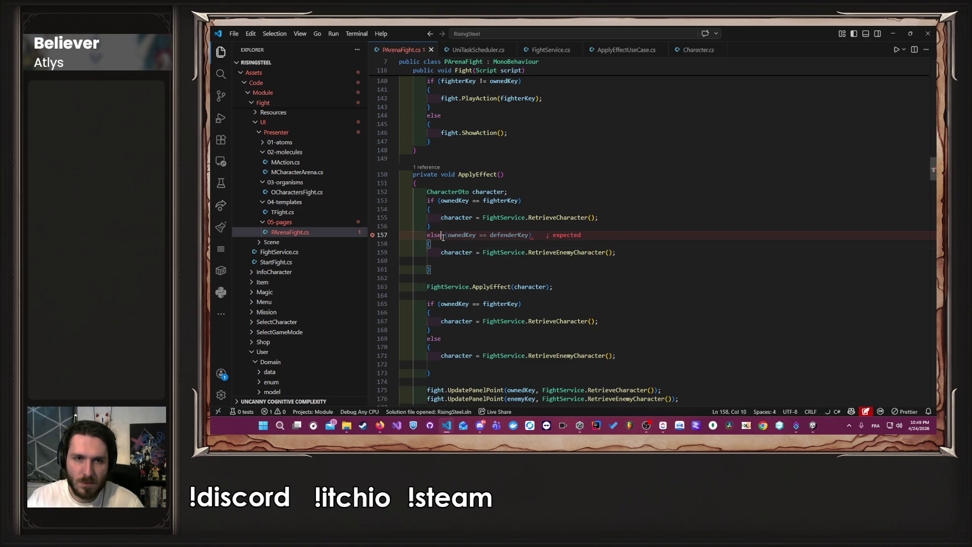
Step: Complete the line as `else if (ownedKey == defenderKey)` from the suggestion and save
{"action": "left_click", "coordinate": [442, 235]}
{"action": "type", "text": "if"}
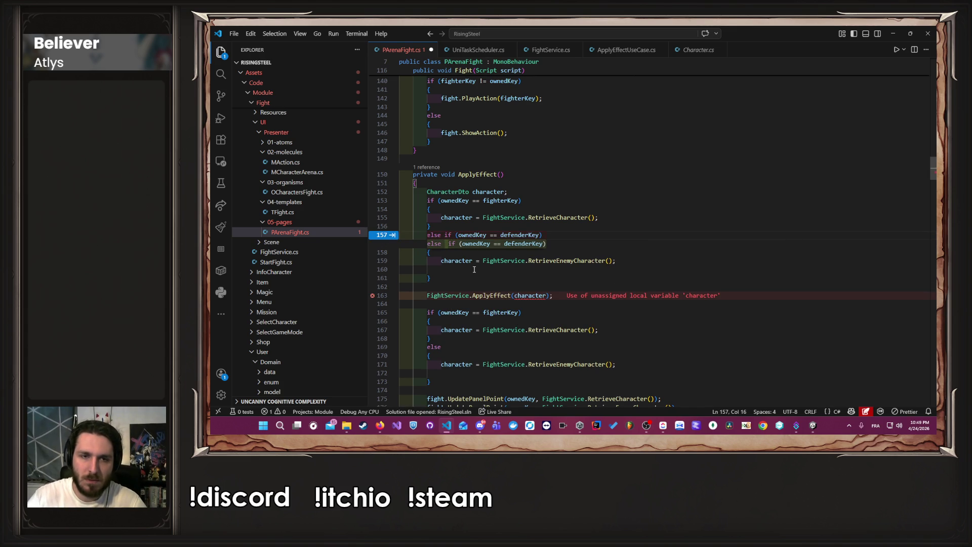
{"action": "key", "text": "Tab"}
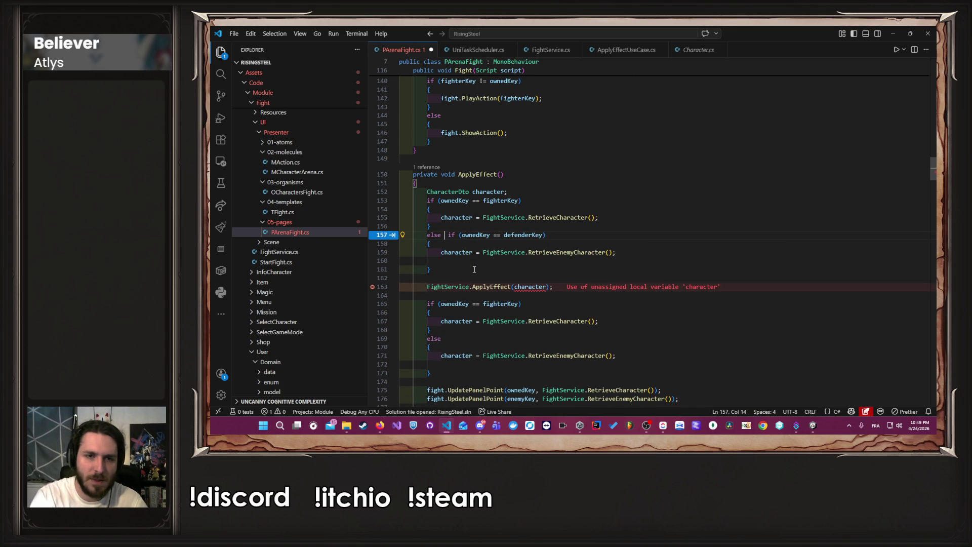
{"action": "key", "text": "ctrl+s"}
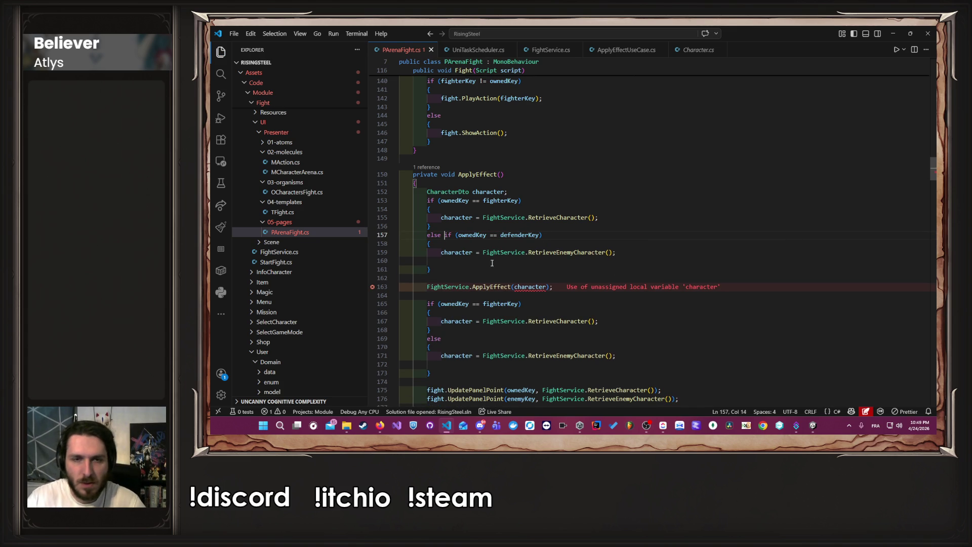
{"action": "left_click", "coordinate": [572, 242]}
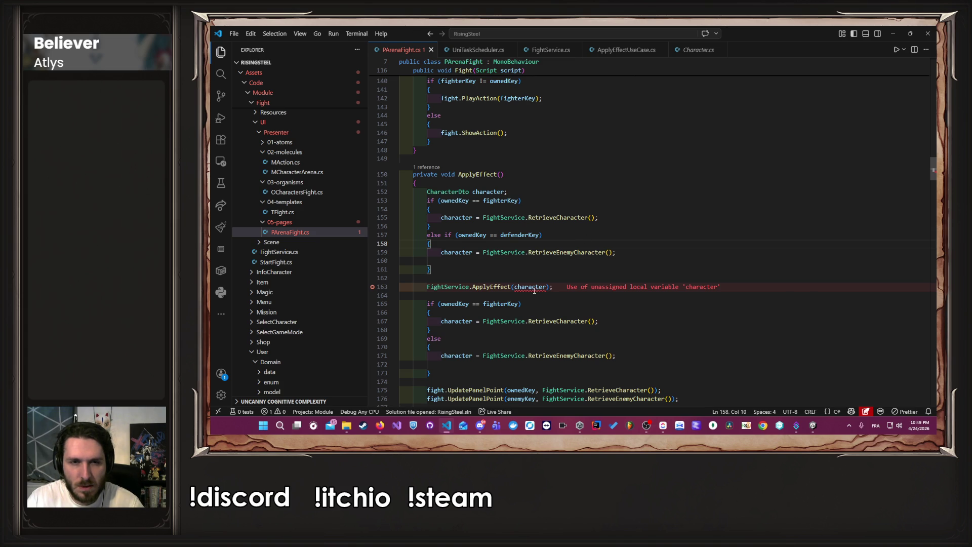
Step: Begin an 'if (c' guard before FightService.ApplyEffect and initialize the character declaration with '= null'
{"action": "left_click", "coordinate": [493, 272]}
{"action": "scroll", "coordinate": [494, 272], "scroll_direction": "down", "scroll_amount": 1}
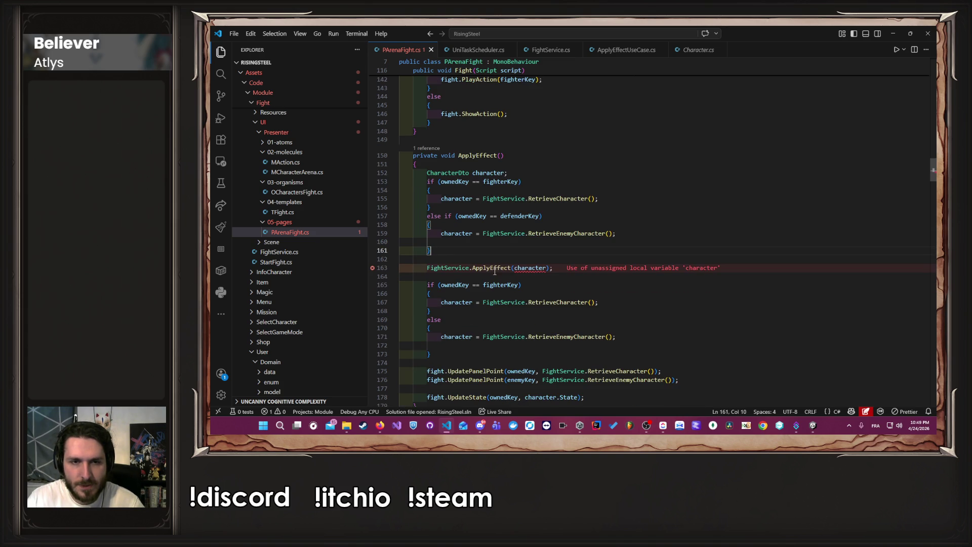
{"action": "mouse_move", "coordinate": [540, 268]}
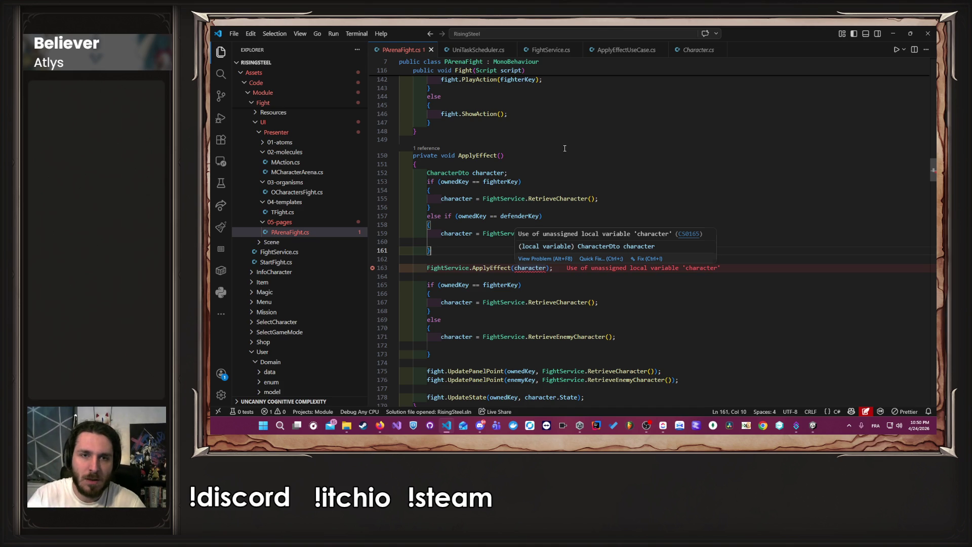
{"action": "left_click", "coordinate": [585, 218]}
{"action": "left_click", "coordinate": [584, 250]}
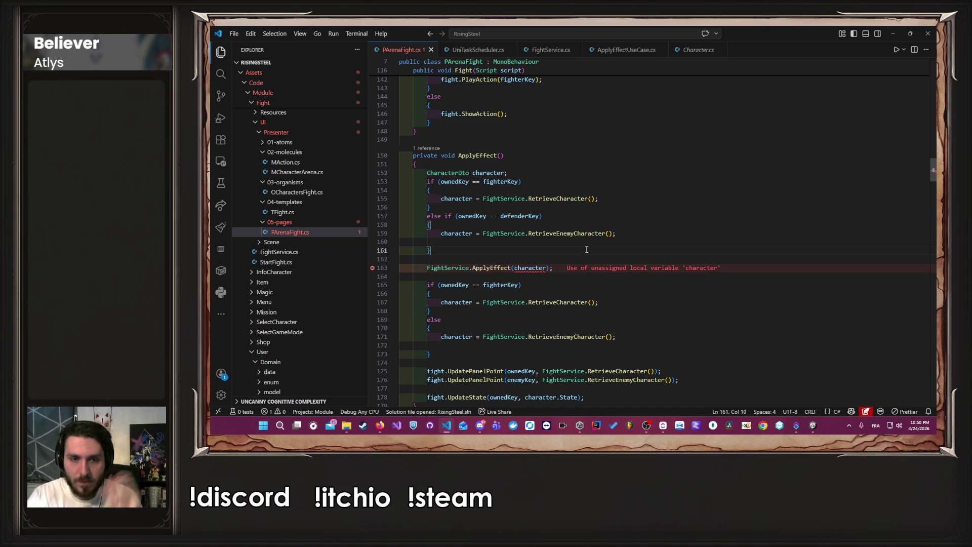
{"action": "key", "text": "Return"}
{"action": "key", "text": "Return"}
{"action": "type", "text": "if "}
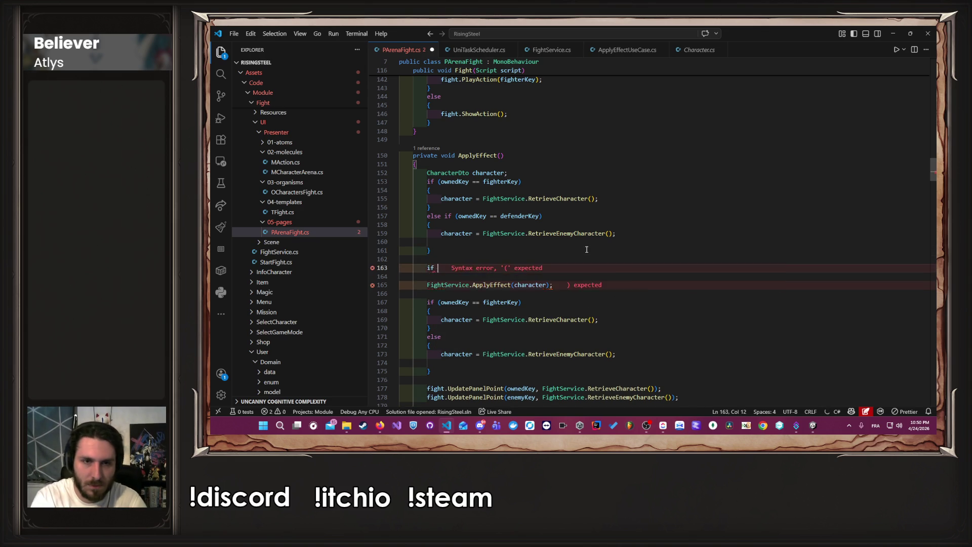
{"action": "type", "text": "(c"}
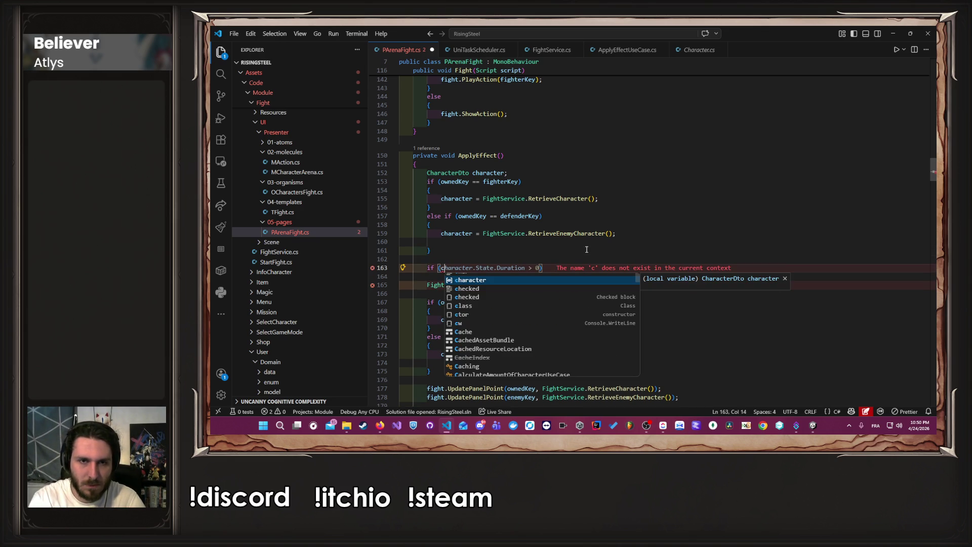
{"action": "left_click", "coordinate": [557, 176]}
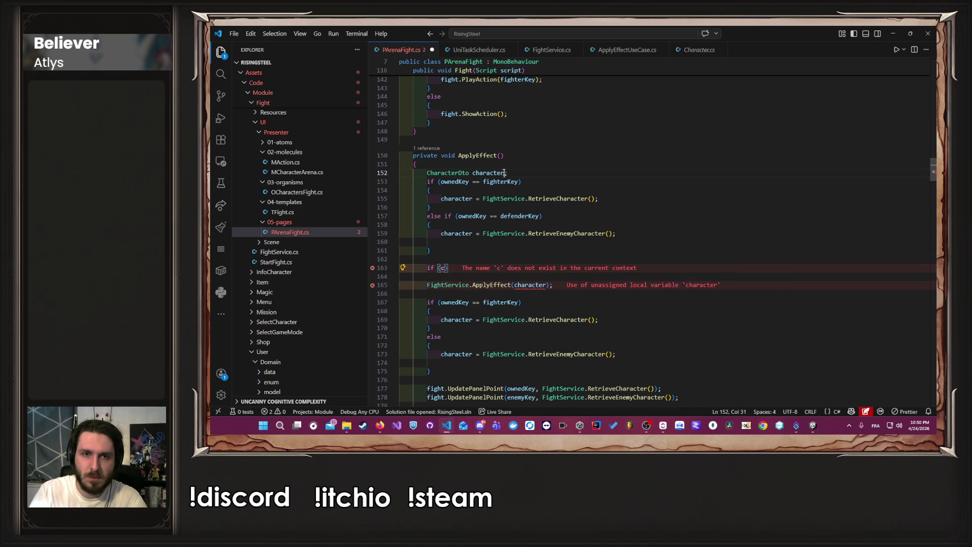
{"action": "key", "text": "Left"}
{"action": "type", "text": "= "}
{"action": "type", "text": "null"}
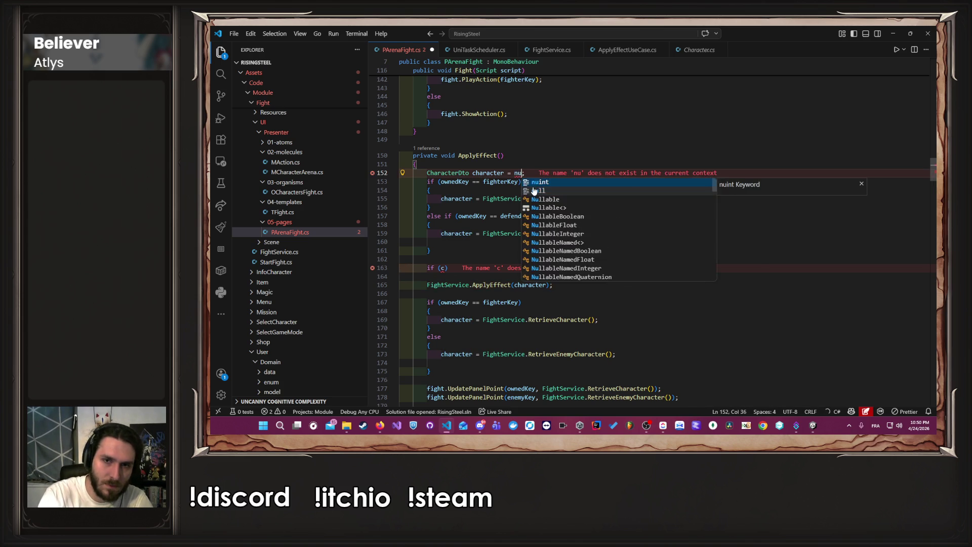
Step: Finish the guard as 'if (character == null) return;' and save PArenaFight.cs
{"action": "left_click", "coordinate": [444, 268]}
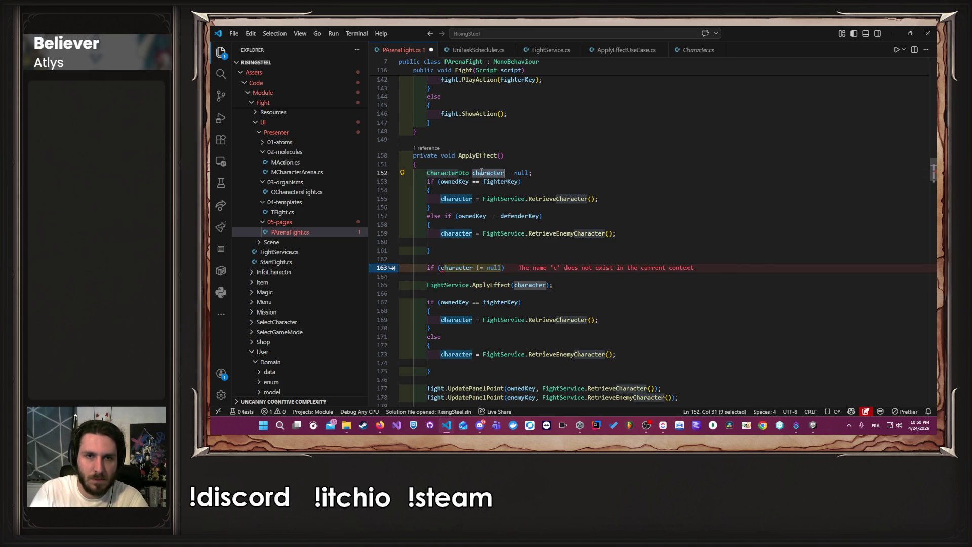
{"action": "key", "text": "Tab"}
{"action": "left_click", "coordinate": [481, 276]}
{"action": "left_click_drag", "start_coordinate": [481, 271], "coordinate": [482, 263]}
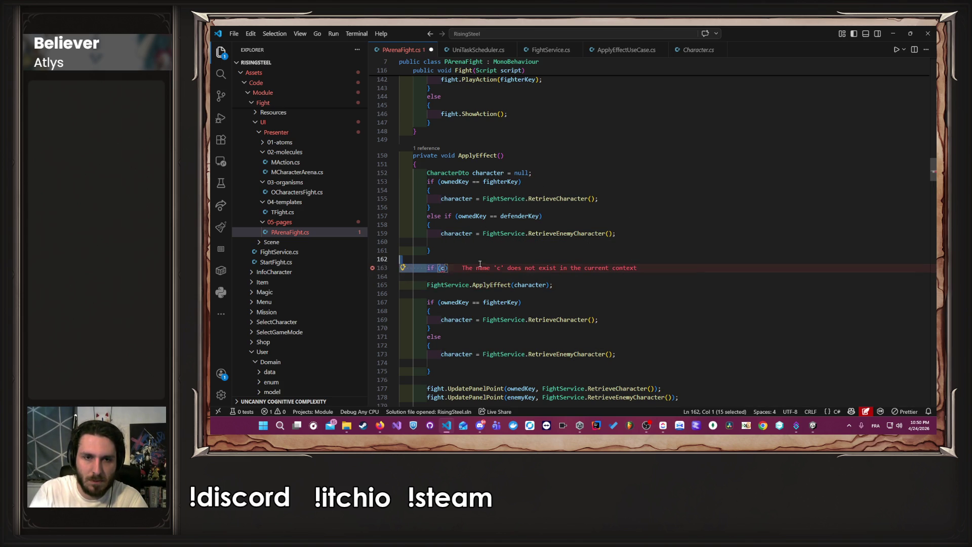
{"action": "left_click", "coordinate": [477, 268]}
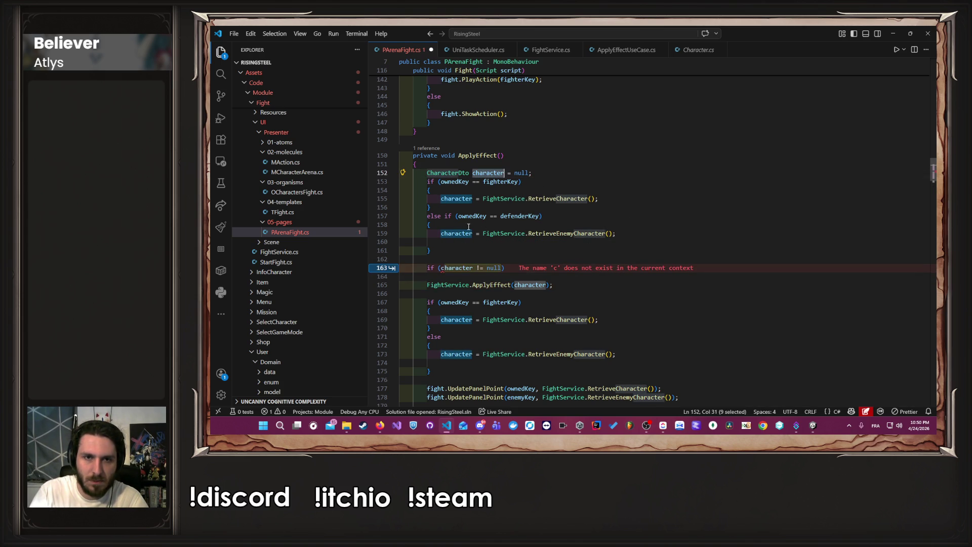
{"action": "key", "text": "Tab"}
{"action": "double_click", "coordinate": [477, 268]}
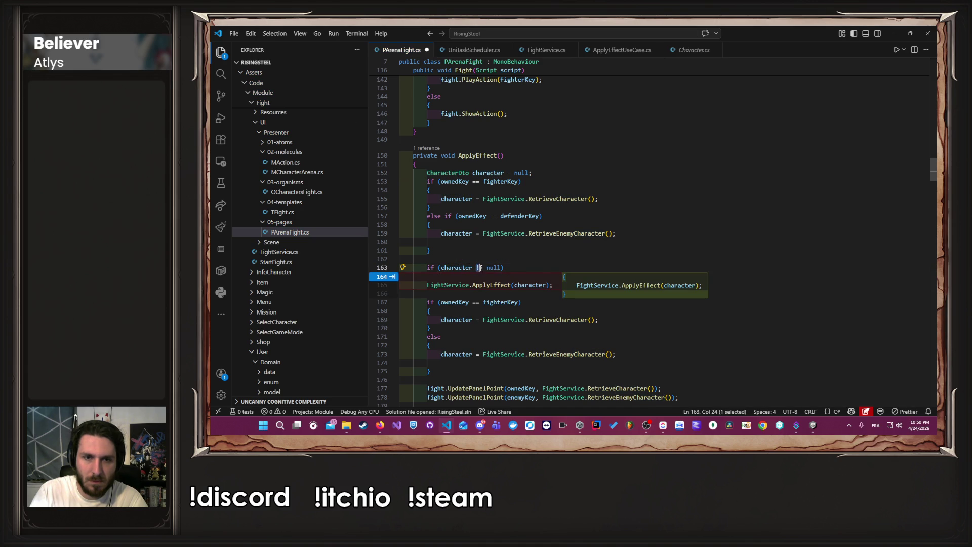
{"action": "left_click", "coordinate": [477, 268]}
{"action": "type", "text": "="}
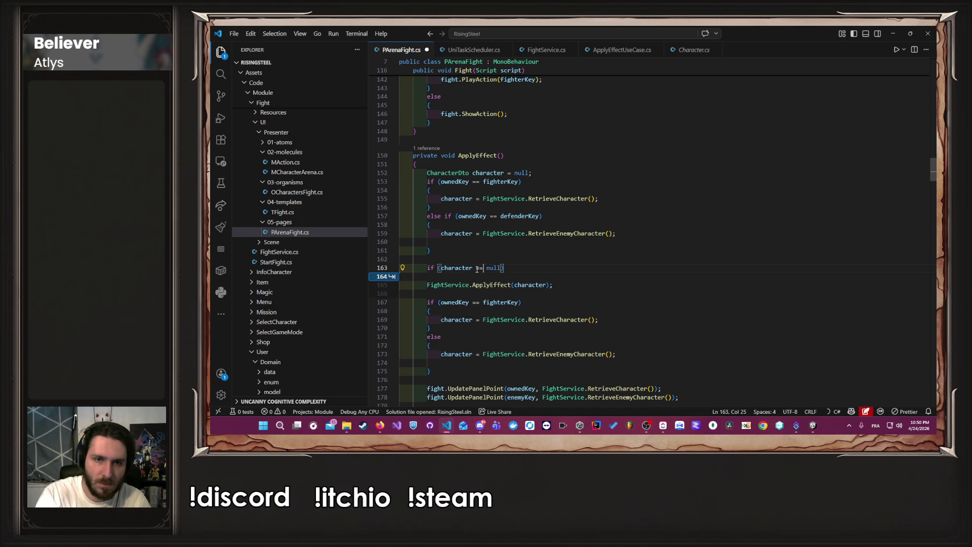
{"action": "type", "text": "return;"}
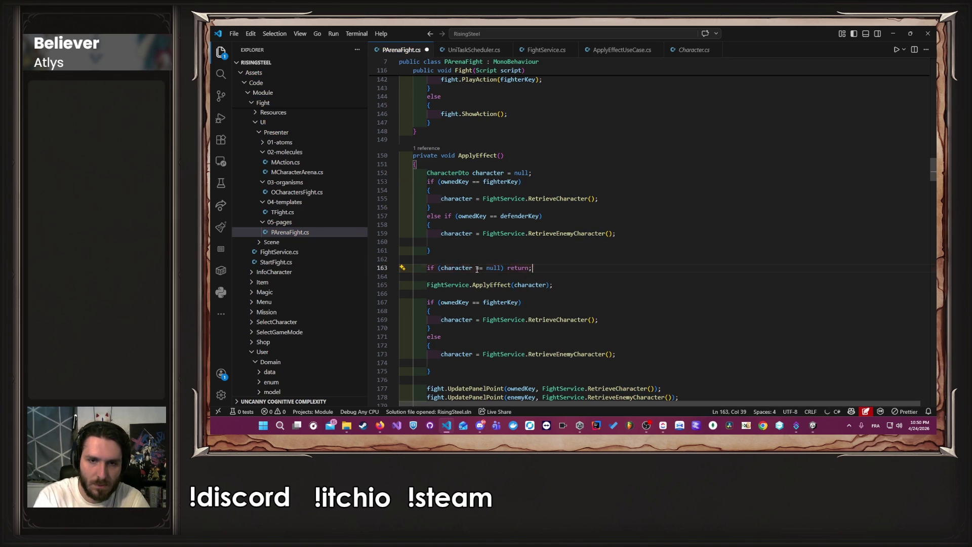
{"action": "key", "text": "ctrl+s"}
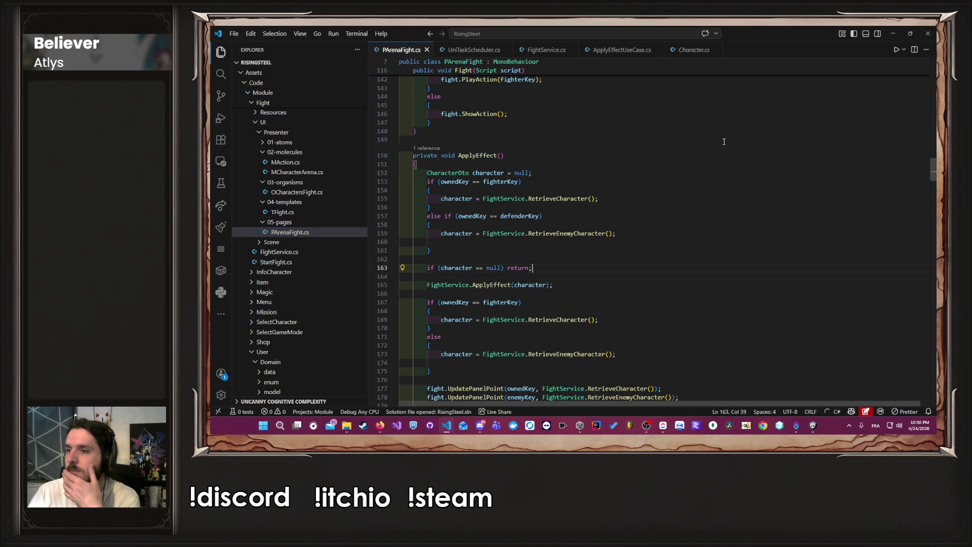
Step: In the Unity editor, stop and restart Play mode to load the null-check code
{"action": "left_click", "coordinate": [893, 32]}
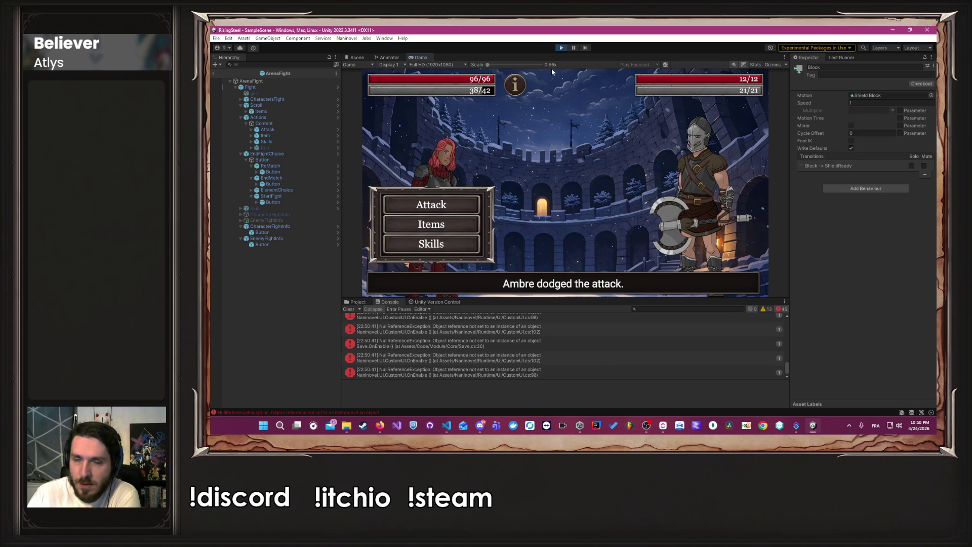
{"action": "left_click", "coordinate": [558, 49]}
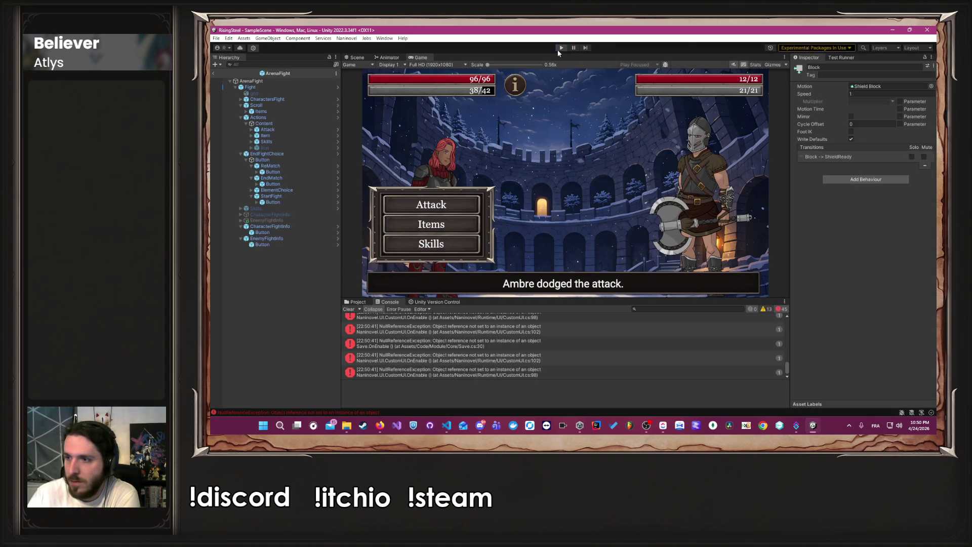
{"action": "left_click", "coordinate": [558, 49]}
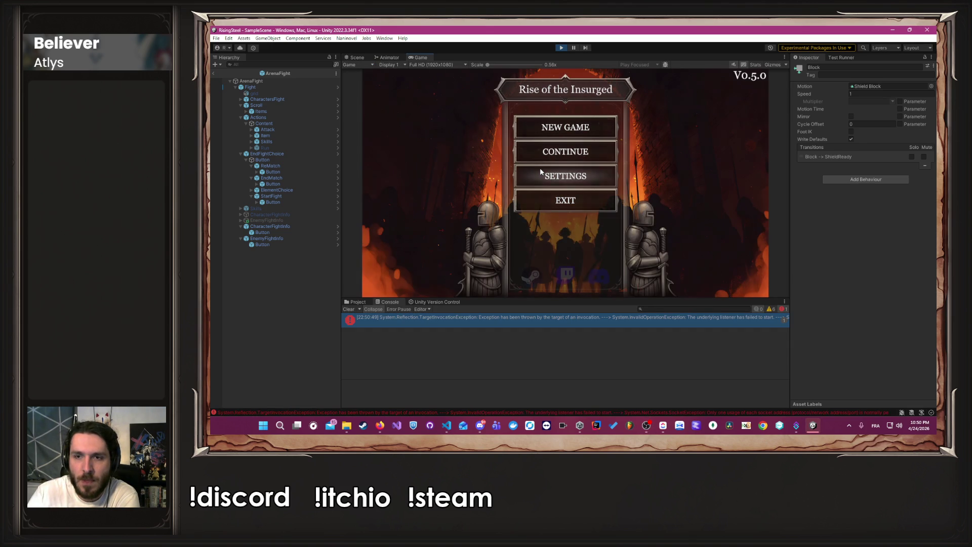
Step: Continue the saved game and select the Arena mission from the mission list
{"action": "left_click", "coordinate": [540, 168]}
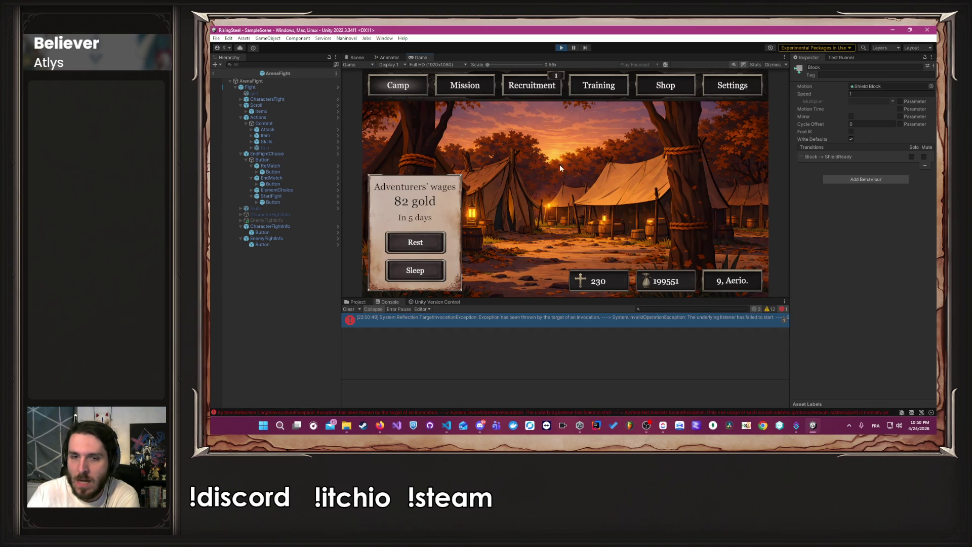
{"action": "left_click", "coordinate": [468, 86]}
{"action": "left_click", "coordinate": [449, 119]}
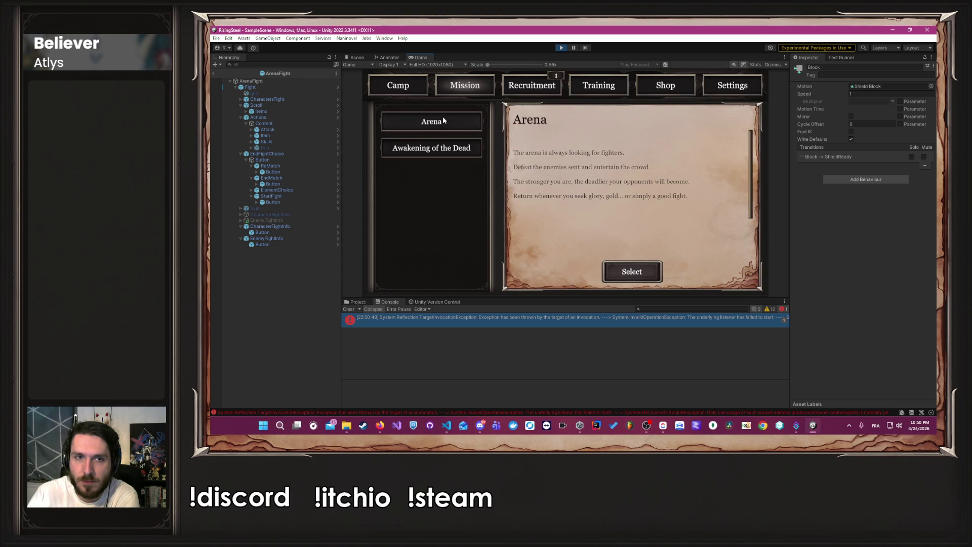
{"action": "left_click", "coordinate": [629, 277]}
{"action": "mouse_move", "coordinate": [381, 428]}
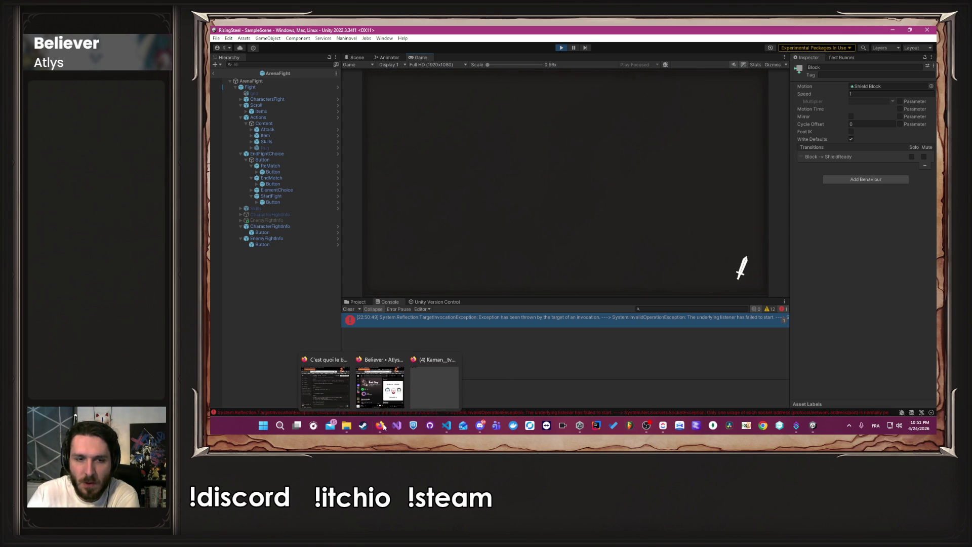
{"action": "left_click", "coordinate": [375, 397]}
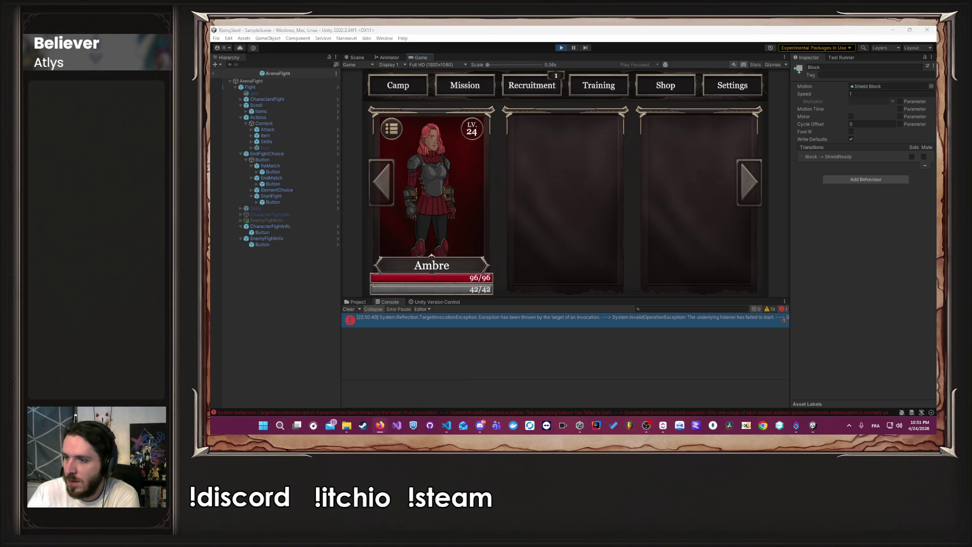
{"action": "left_click", "coordinate": [652, 267]}
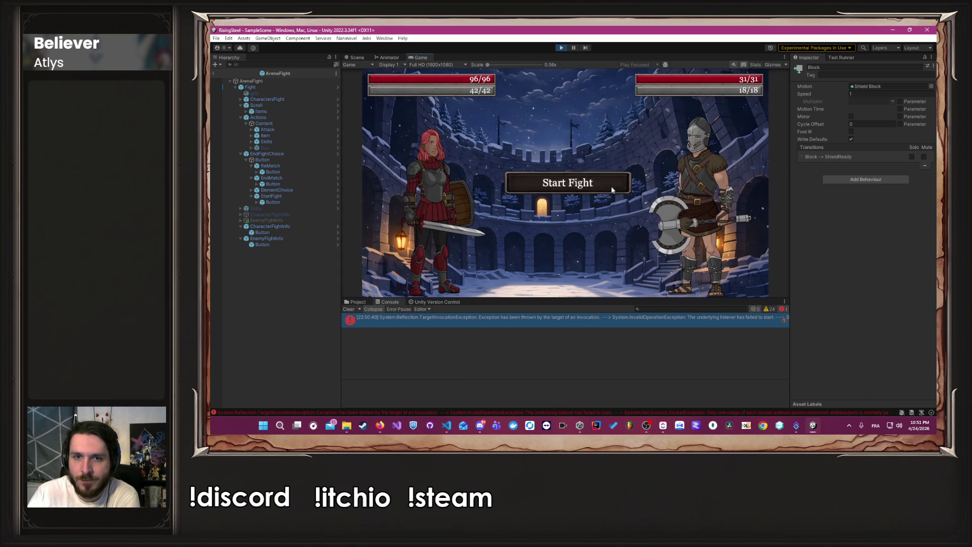
Step: Start the arena fight and have Ambre use the Block skill on Faeril
{"action": "left_click", "coordinate": [612, 189]}
{"action": "left_click", "coordinate": [433, 243]}
{"action": "left_click", "coordinate": [564, 178]}
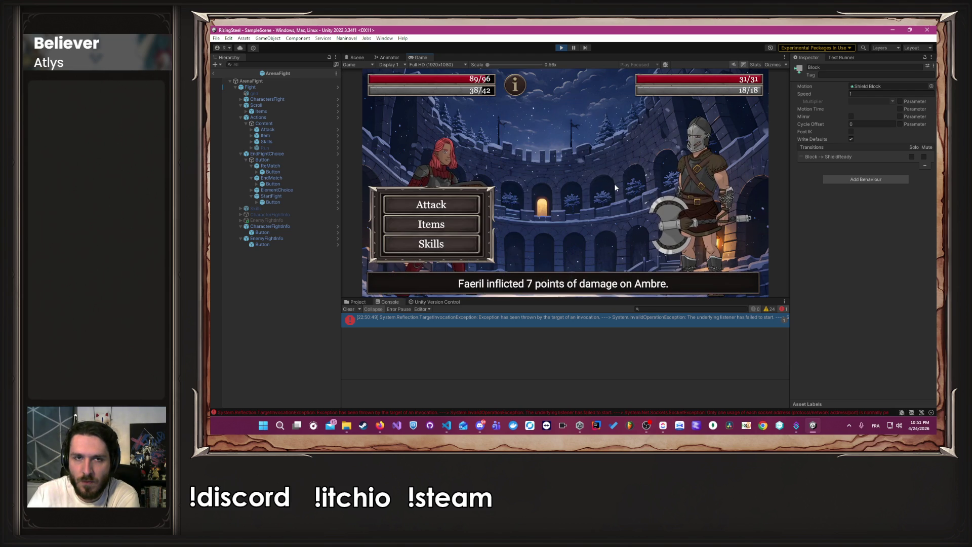
{"action": "mouse_move", "coordinate": [521, 89]}
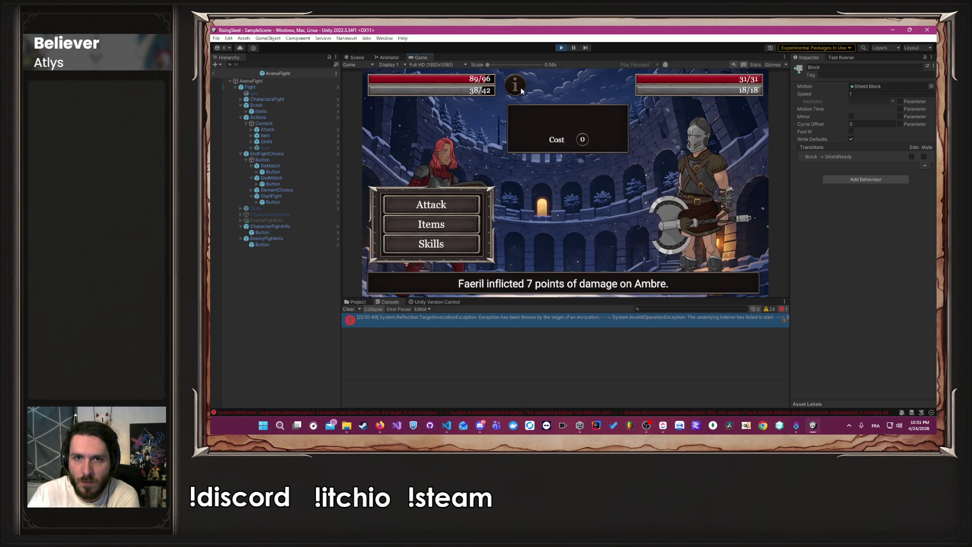